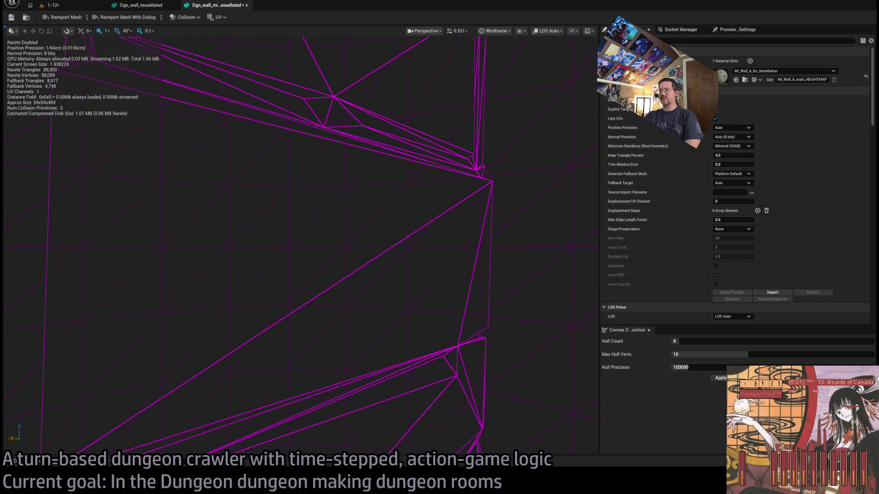
Step: Inspect the tessellated wall pillar from several angles in Lit shading
mouse_move(509, 40)
mouse_down()
mouse_move(485, 43)
mouse_move(508, 40)
mouse_up()
key(f)
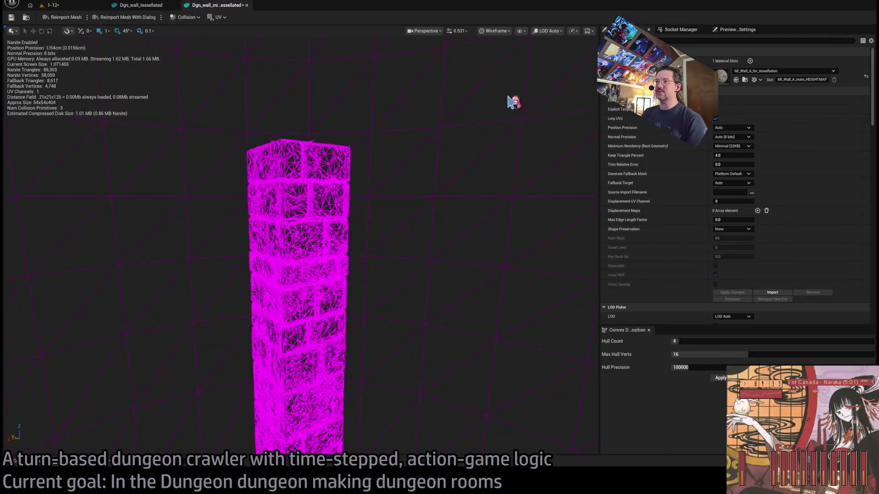
key(alt+4)
scroll(435, 190, up, 3)
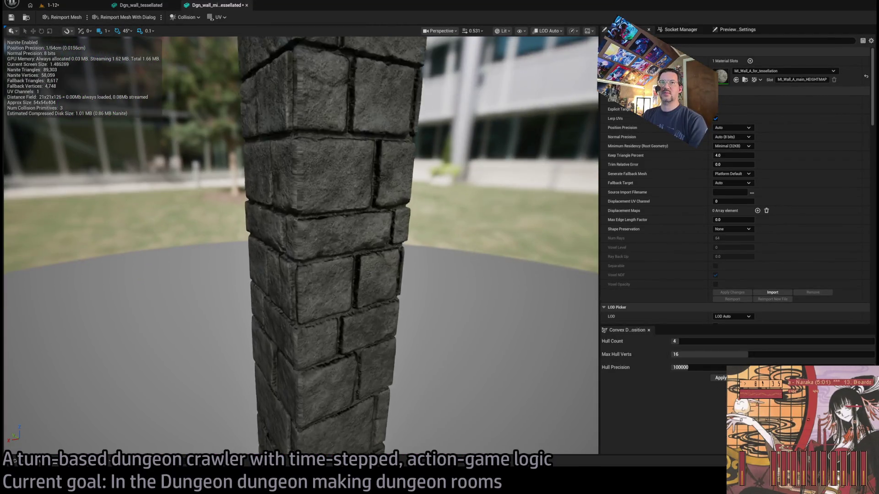
scroll(435, 191, down, 3)
scroll(436, 190, up, 4)
drag(435, 191, 65, 58)
Step: Save the wall mesh and close the Dgn_wall_tessellated editor tabs
click(12, 17)
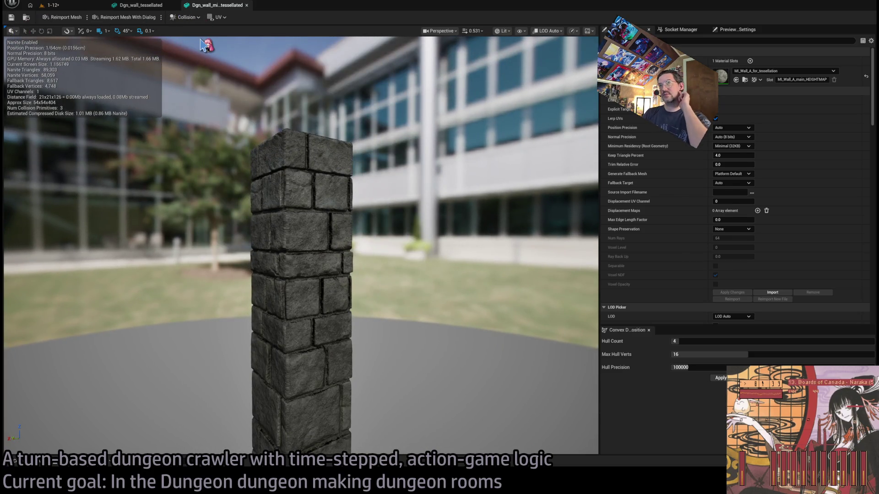
click(156, 5)
click(174, 5)
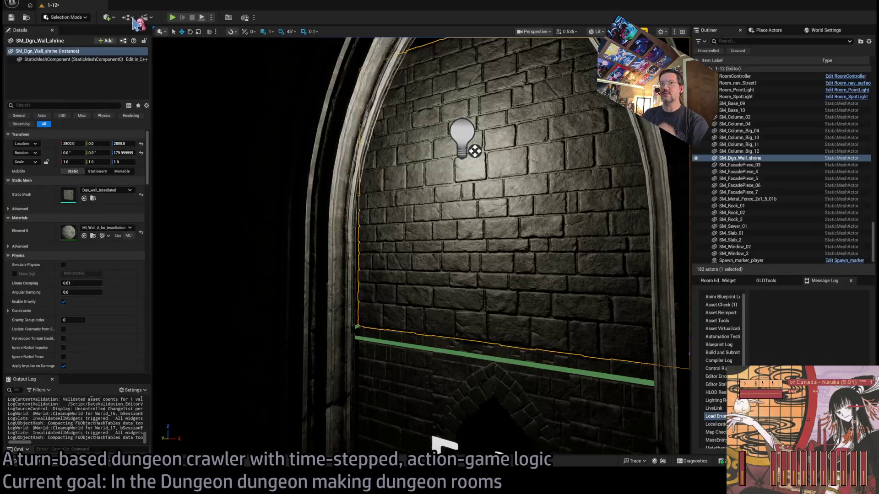
Step: In Unlit view, duplicate the shrine wall 50 units sideways, redoing one misplaced copy
drag(395, 212, 458, 181)
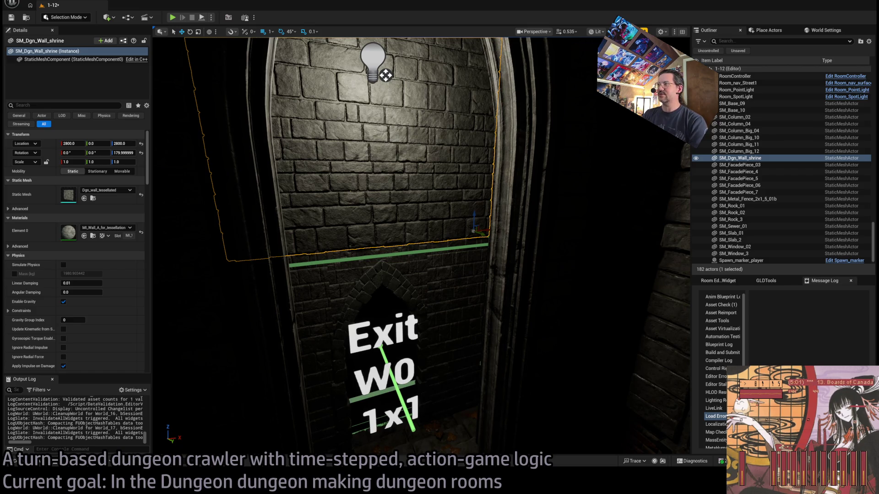
key(alt+3)
drag(385, 75, 403, 142)
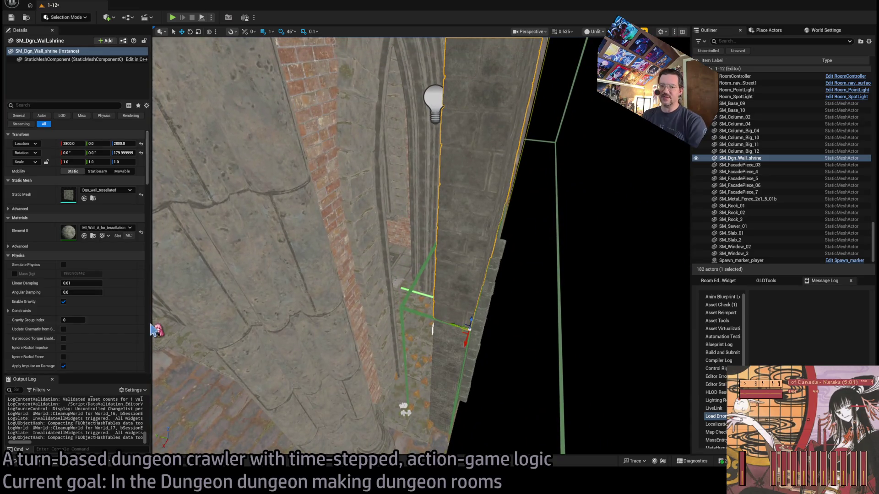
click(25, 461)
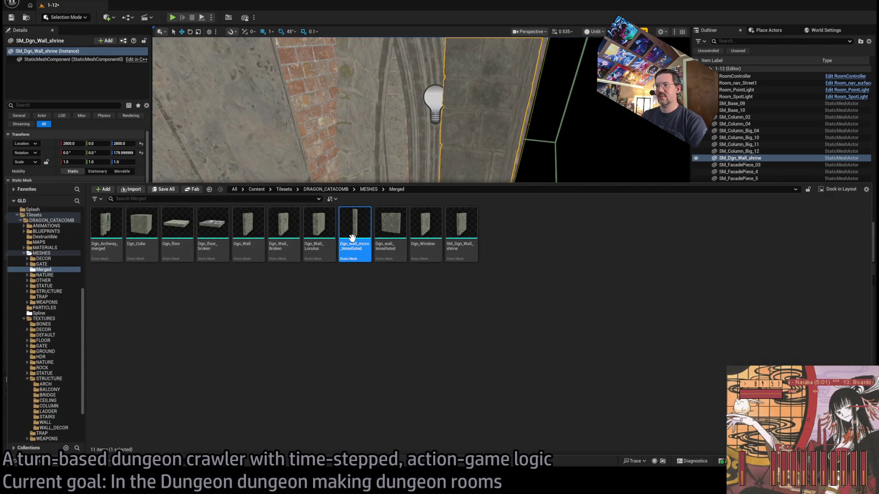
click(446, 273)
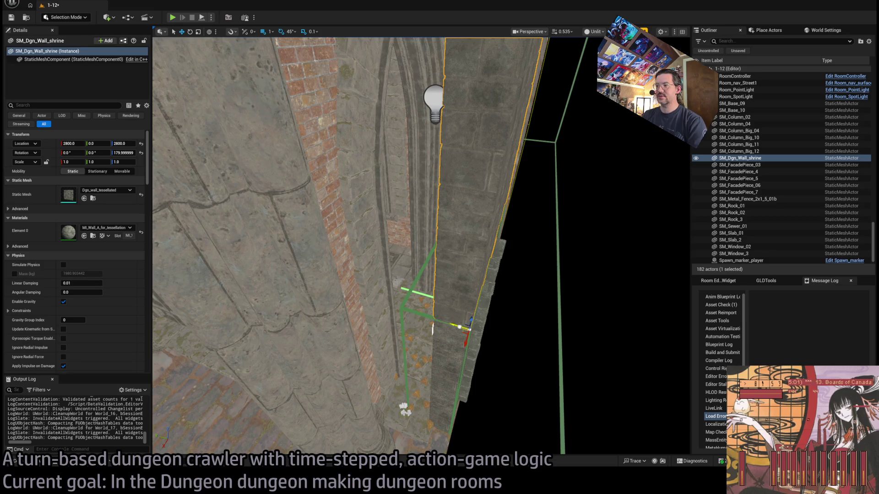
drag(454, 325, 414, 310)
key(Delete)
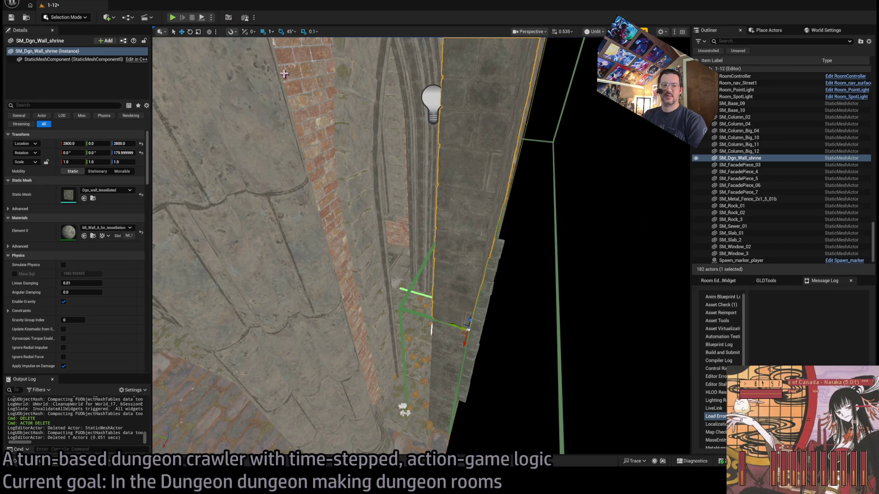
drag(450, 324, 419, 315)
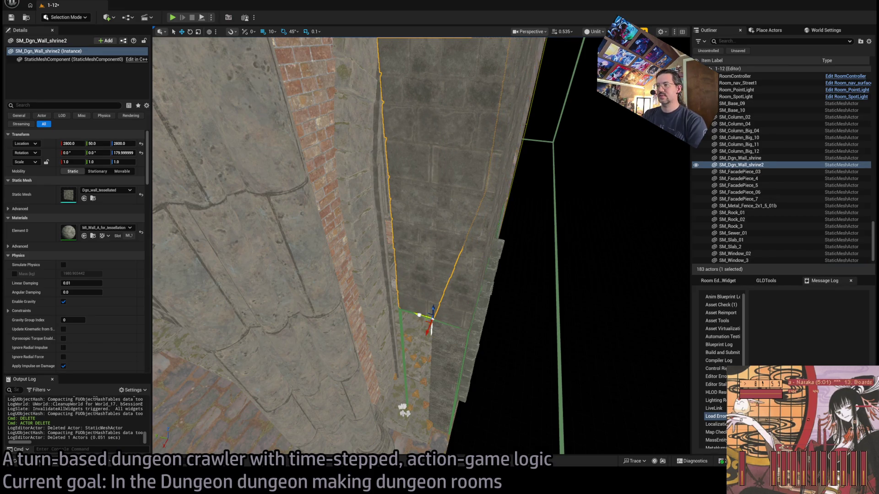
Step: Assign Dgn_wall_micro_tessellated from the Merged meshes folder as the copy's Static Mesh
click(42, 465)
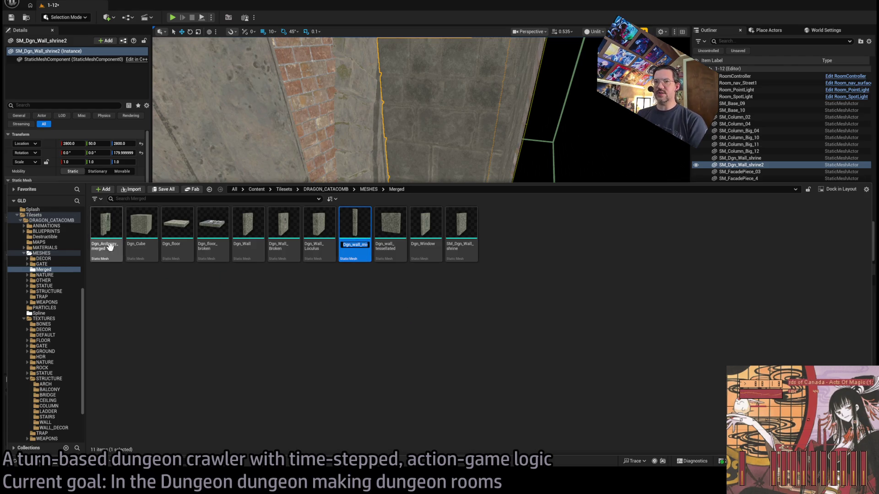
click(171, 170)
click(84, 199)
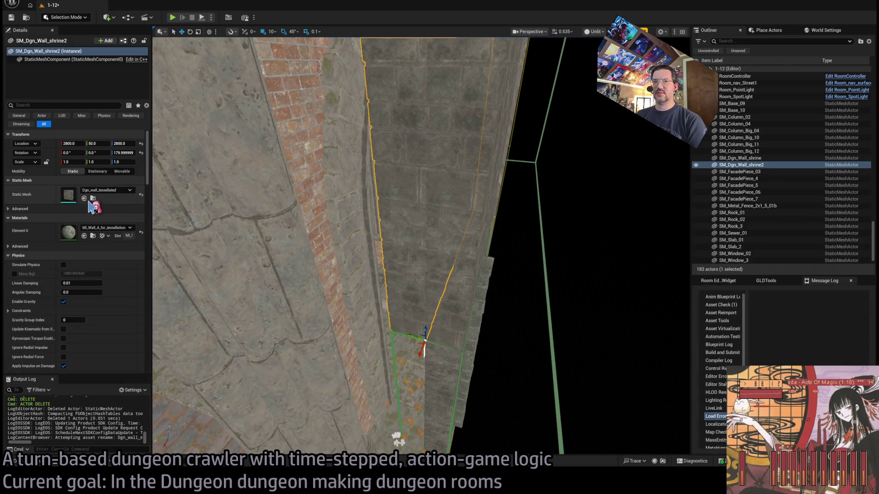
key(f)
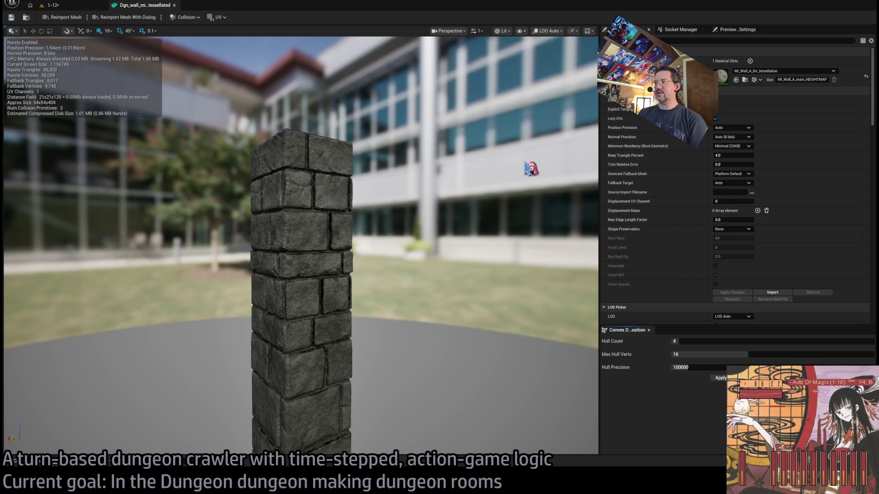
Step: Delete the pillar mesh's existing collision shapes
key(Delete)
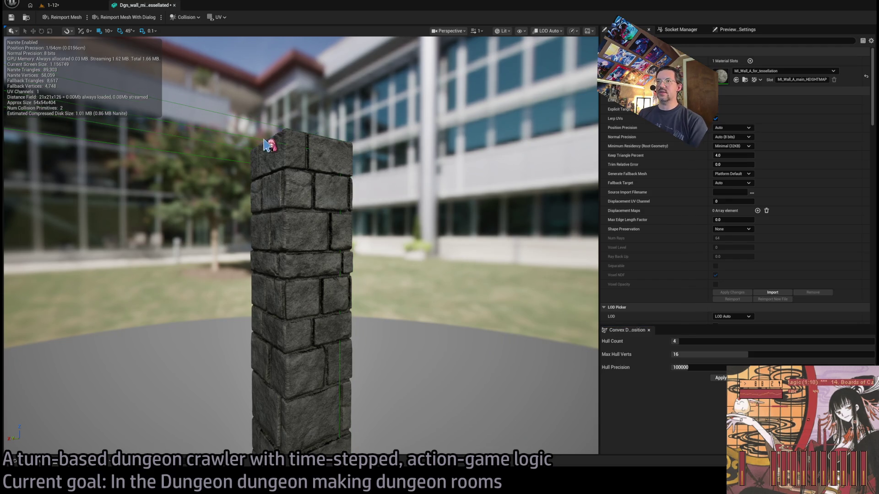
key(Delete)
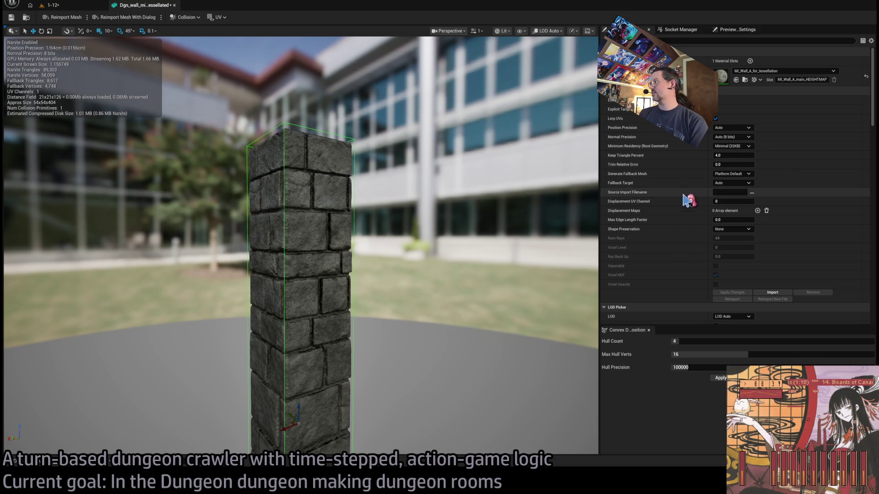
scroll(683, 194, down, 10)
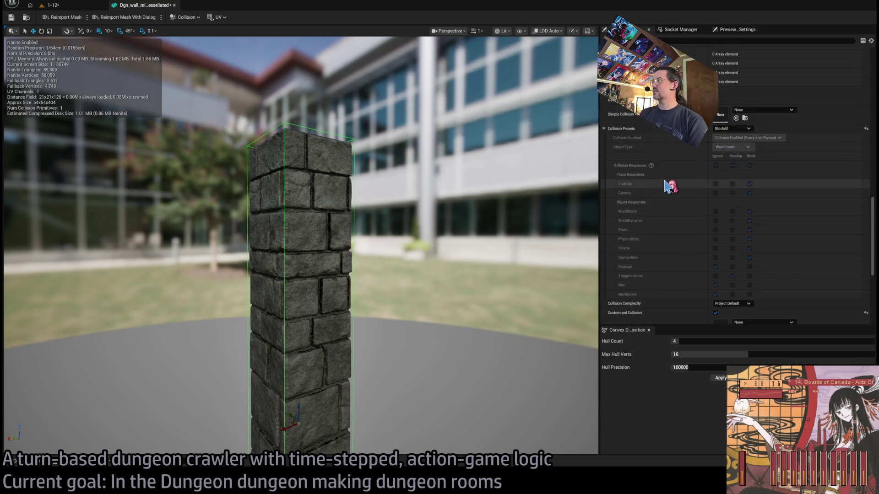
scroll(669, 186, up, 6)
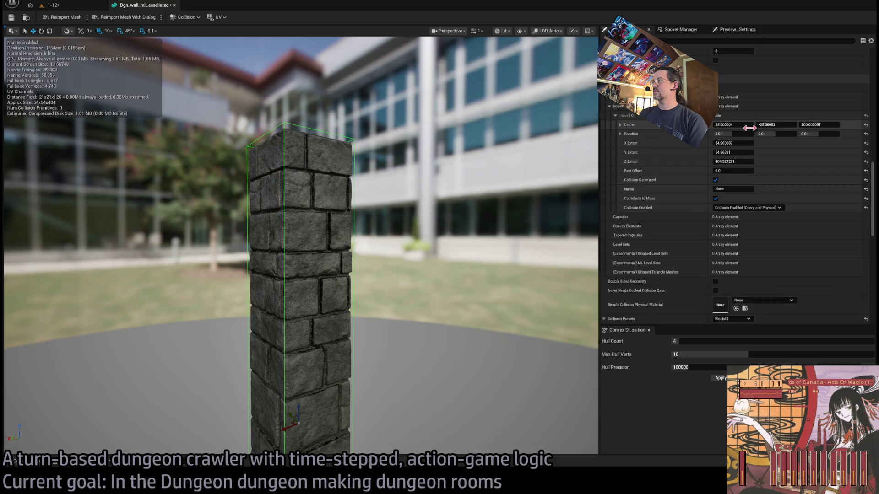
Step: Set the box collision centre to 25, -25, 200 with extents 50, 50, 400, then close the editor
click(750, 127)
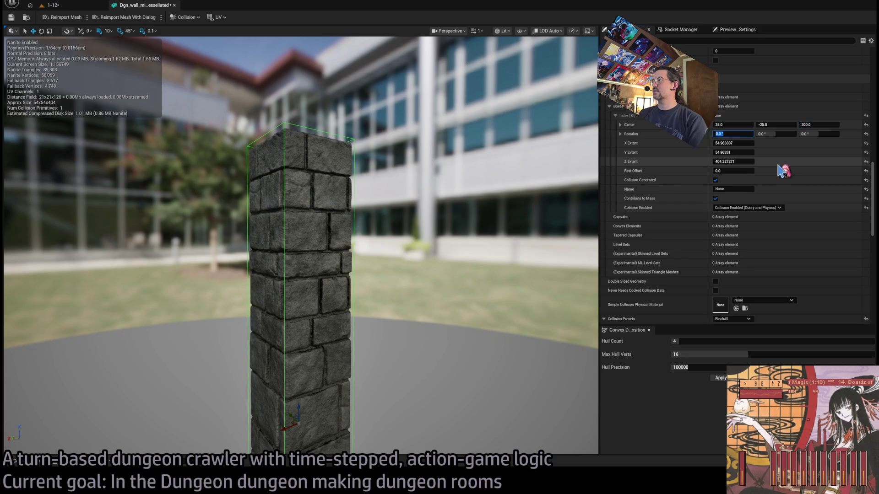
text(50)
key(Tab)
text(50)
key(Tab)
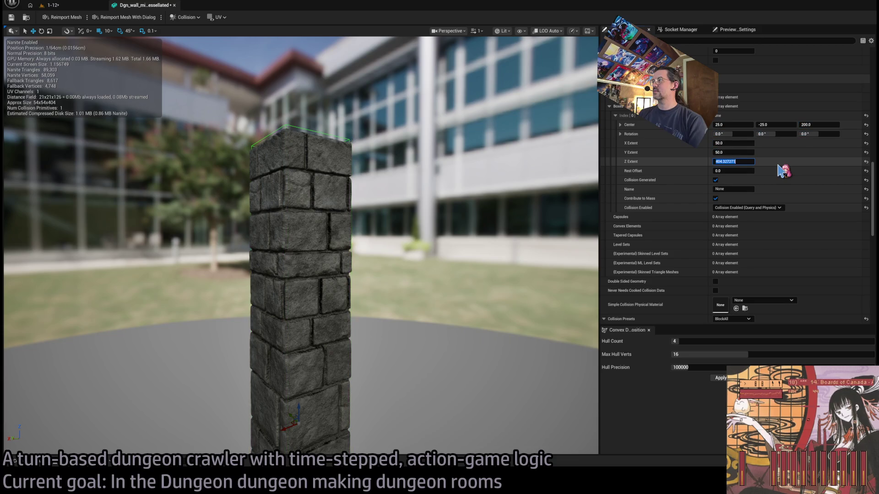
text(400)
key(Return)
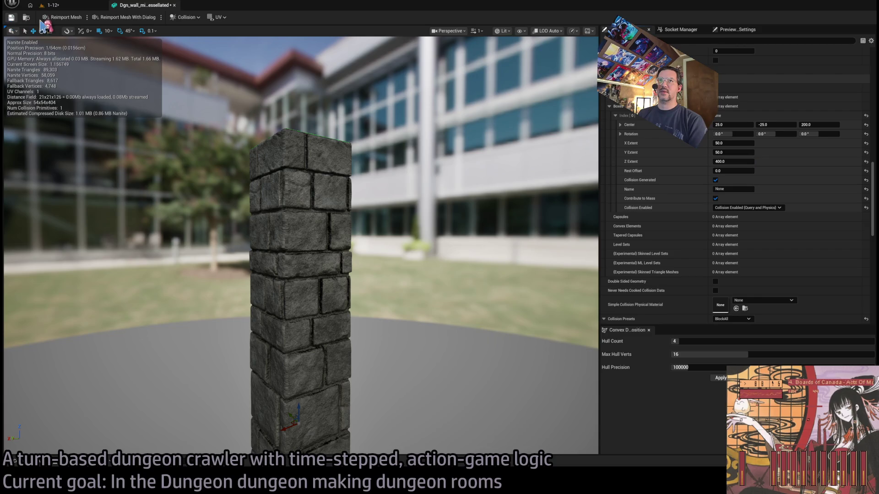
middle_click(146, 7)
Step: Alt-drag another micro wall copy 50 units along, selecting it together with SM_Dgn_Wall_shrine2
mouse_move(525, 231)
mouse_down()
mouse_move(504, 71)
mouse_move(518, 204)
mouse_up()
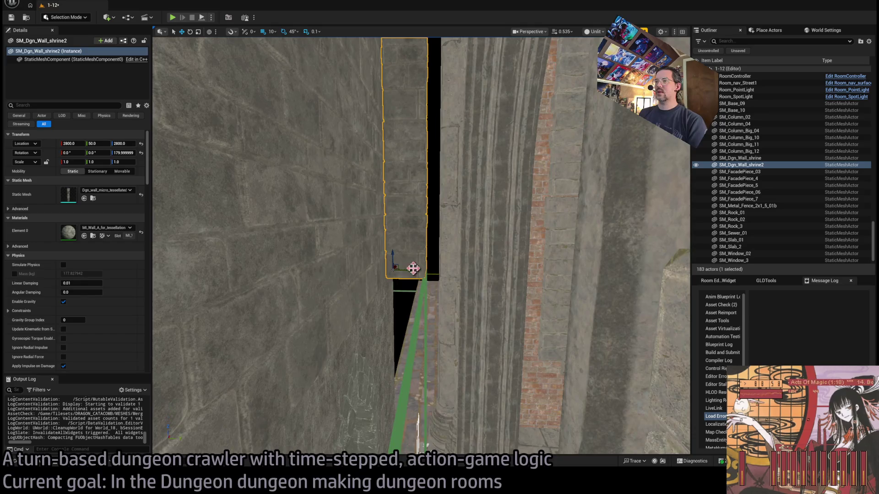
mouse_move(410, 270)
mouse_down()
mouse_move(450, 268)
mouse_move(403, 210)
mouse_move(421, 256)
mouse_move(458, 137)
mouse_up()
ctrl+click(458, 142)
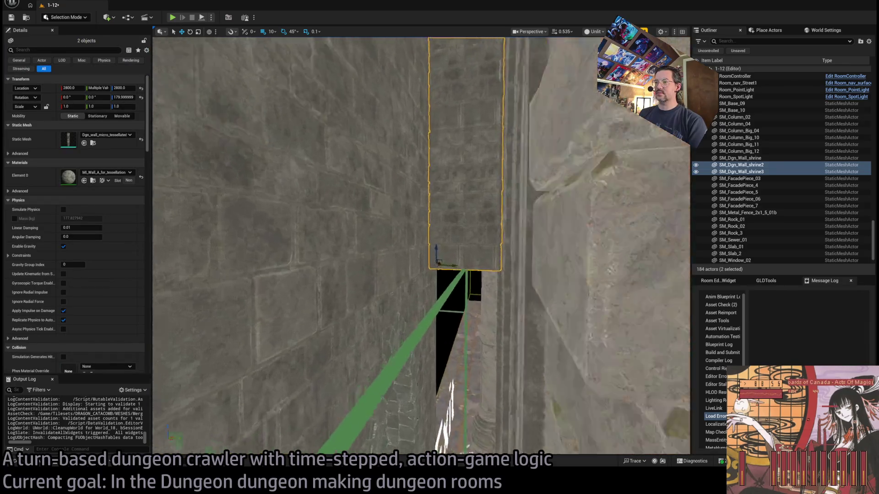
Step: Lower the selected wall pair to Z 2400, then select SM_Dgn_Wall_shrine3 alone
scroll(421, 247, down, 5)
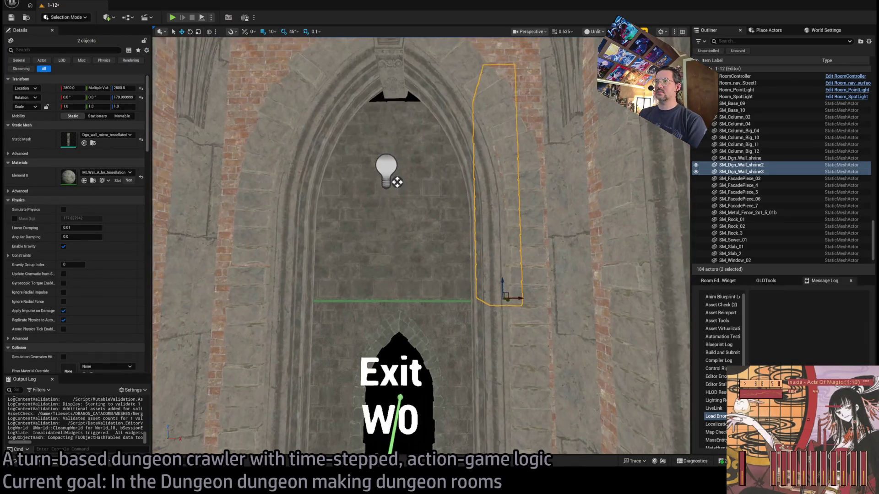
mouse_move(421, 247)
mouse_down()
mouse_move(403, 224)
mouse_move(413, 305)
mouse_up()
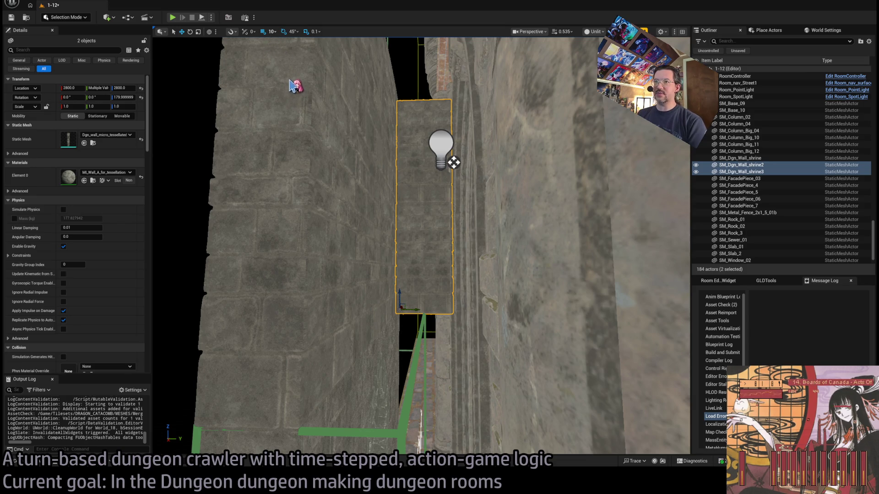
mouse_move(453, 162)
mouse_down()
mouse_move(421, 212)
mouse_move(394, 186)
mouse_move(397, 402)
mouse_move(397, 320)
mouse_move(514, 375)
mouse_move(368, 357)
mouse_move(338, 366)
mouse_move(320, 348)
mouse_move(330, 320)
mouse_move(347, 311)
mouse_move(334, 341)
mouse_move(343, 313)
mouse_move(387, 319)
mouse_up()
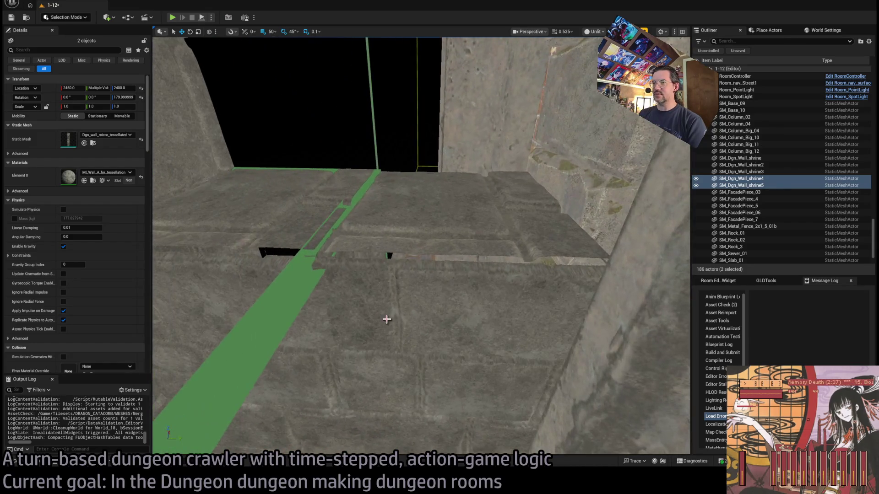
click(408, 287)
mouse_move(455, 289)
mouse_down()
mouse_move(462, 302)
mouse_move(462, 238)
mouse_up()
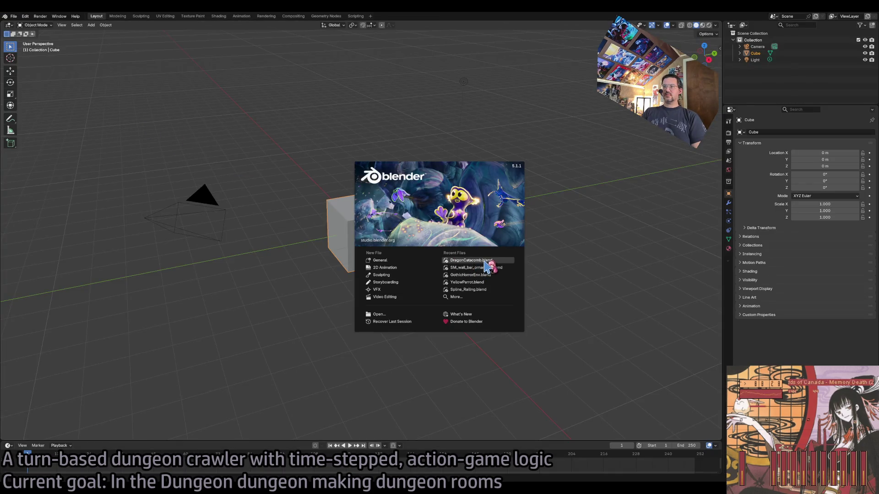
Step: Open the recent dungeon wall file and frame the thin mini wall, hiding SM_Dgn_wall_Tessellated
click(486, 259)
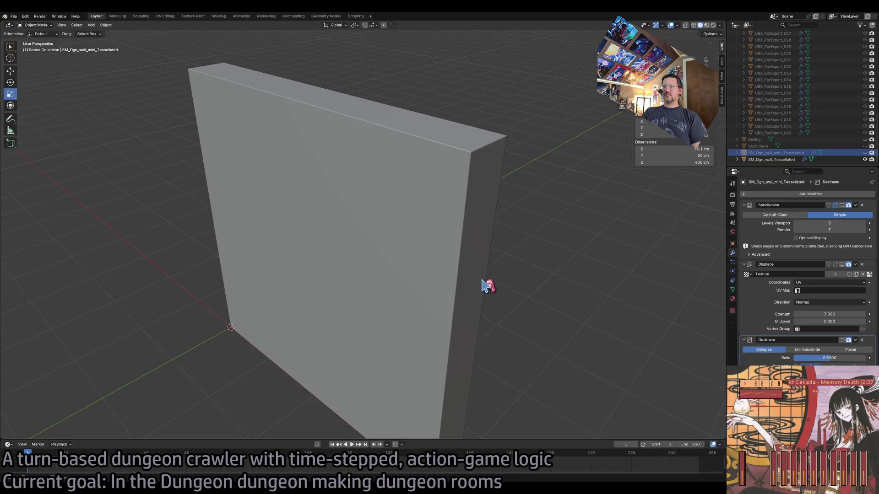
click(865, 159)
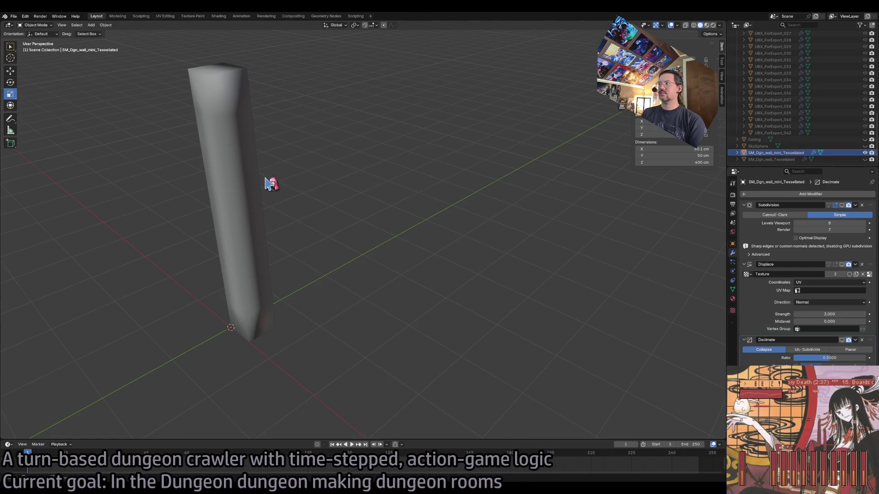
click(217, 185)
key(KP_Decimal)
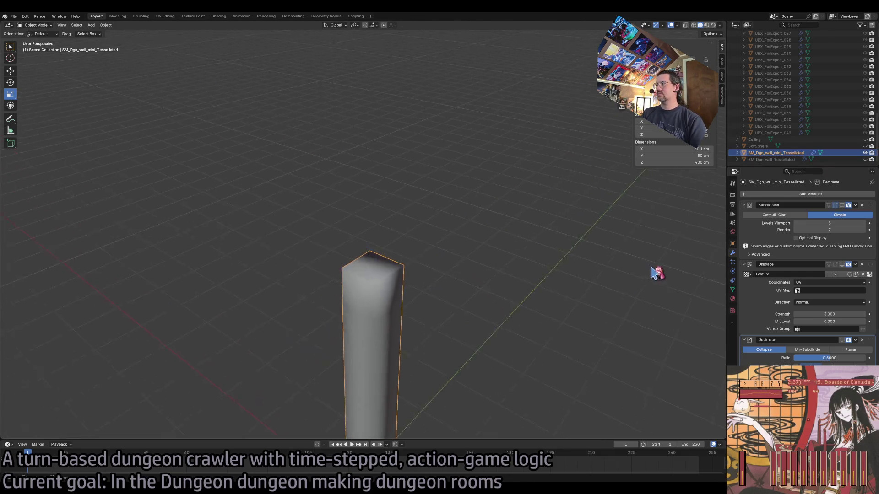
Step: Set the mini wall's Subdivision Levels Viewport to 6 and zoom in on the brick relief
click(842, 205)
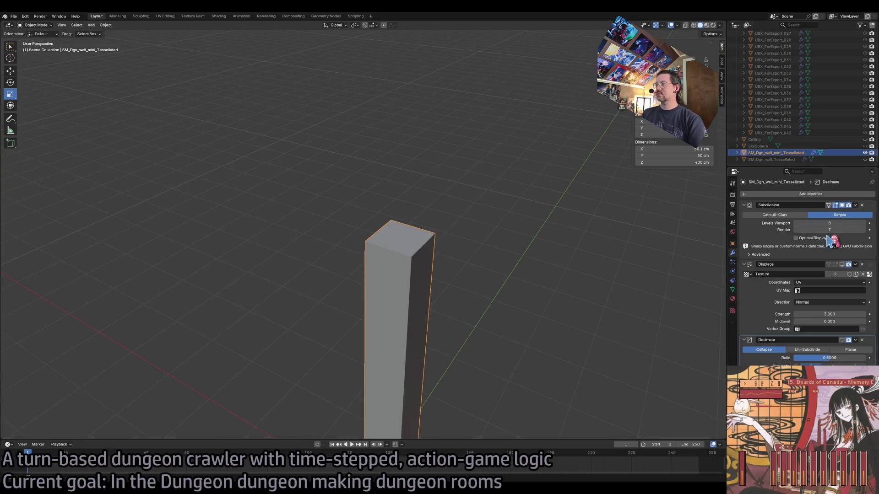
key(Return)
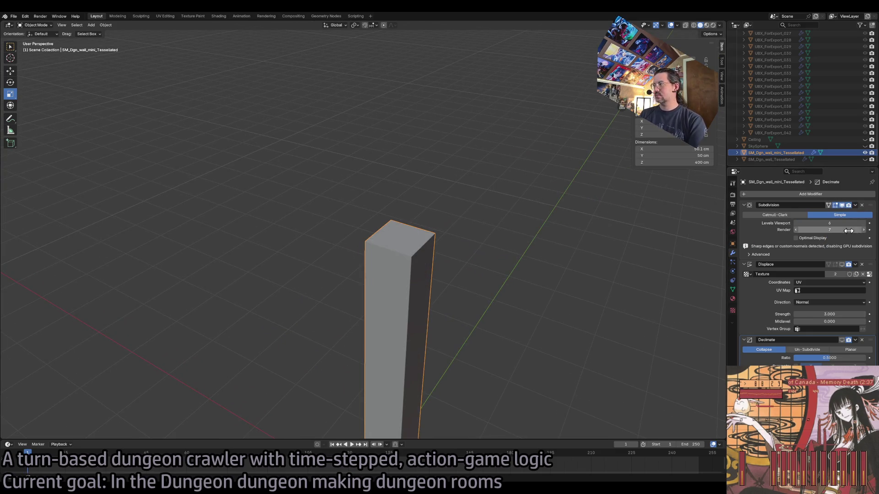
scroll(489, 274, up, 10)
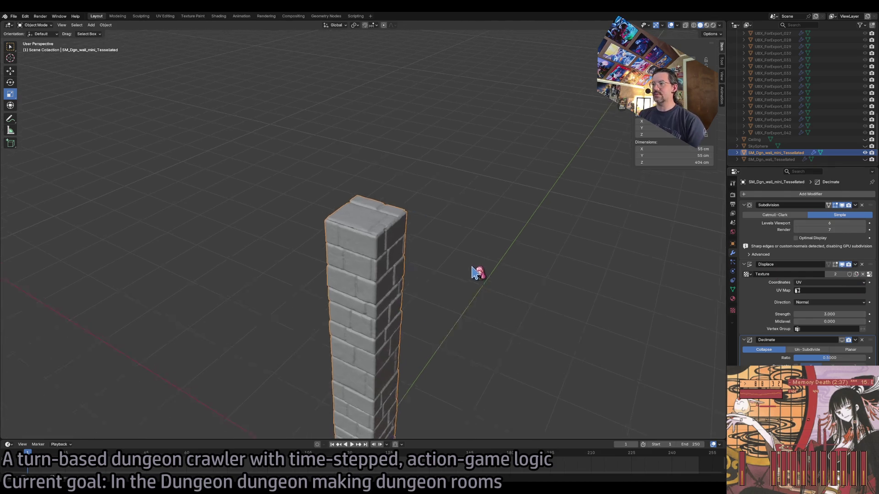
scroll(430, 259, down, 5)
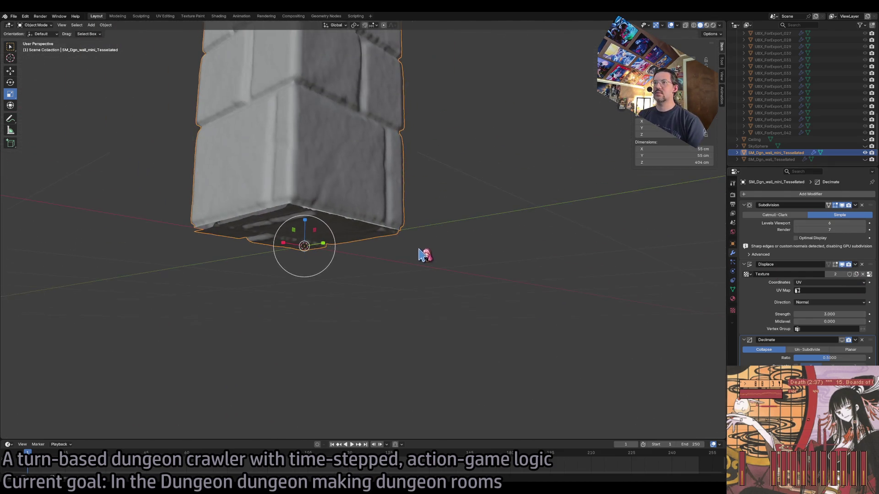
scroll(339, 300, up, 10)
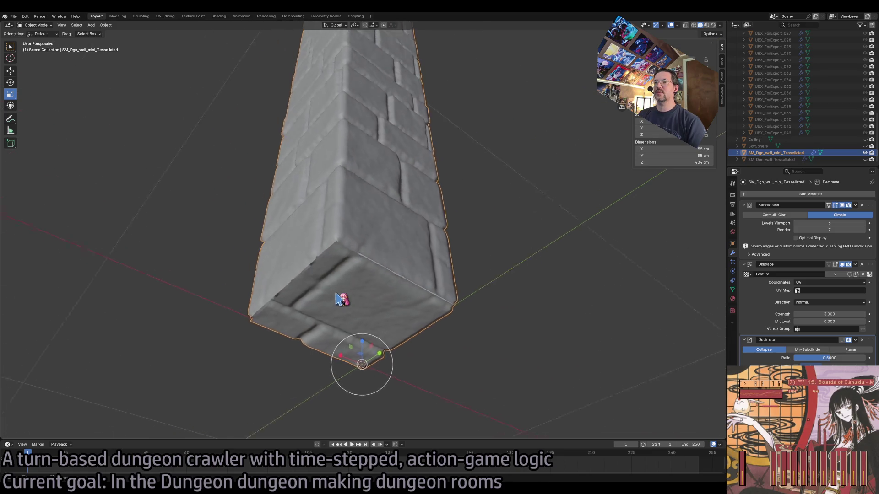
scroll(339, 300, down, 5)
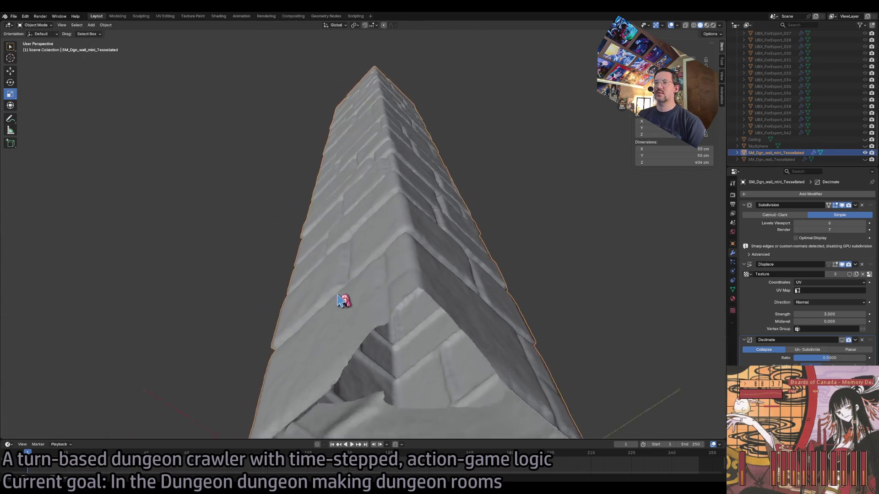
scroll(415, 331, down, 5)
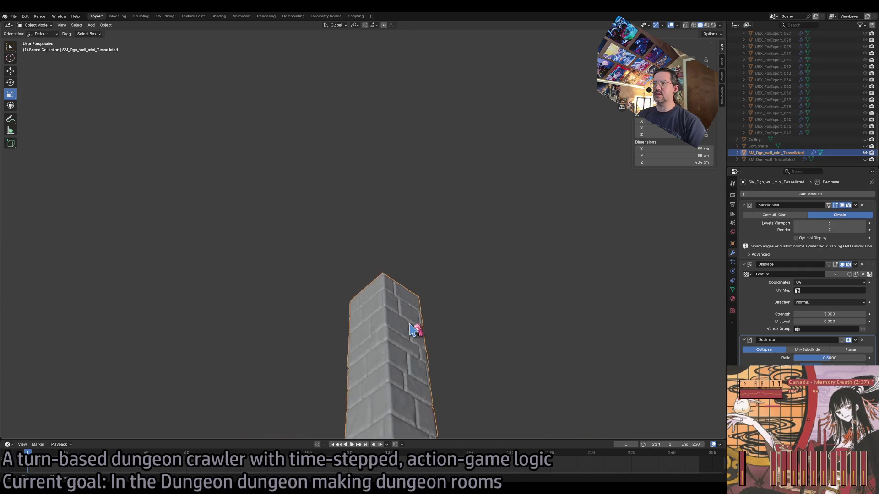
scroll(418, 334, down, 5)
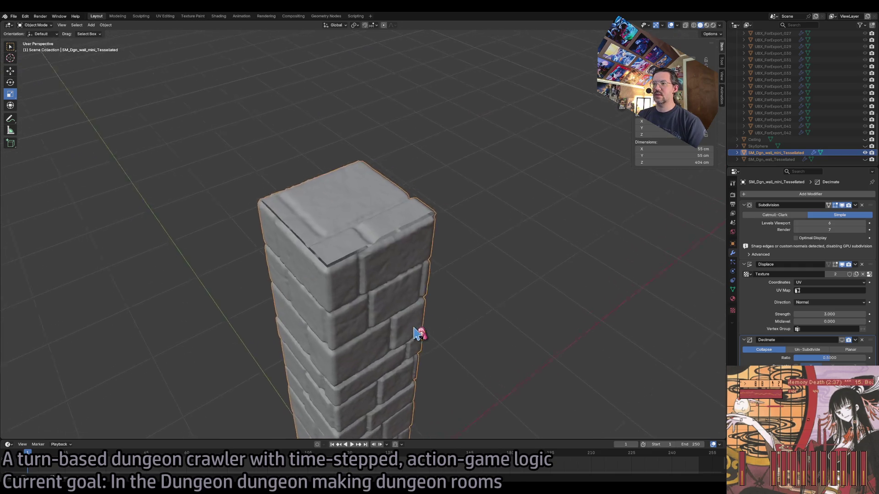
scroll(418, 334, up, 5)
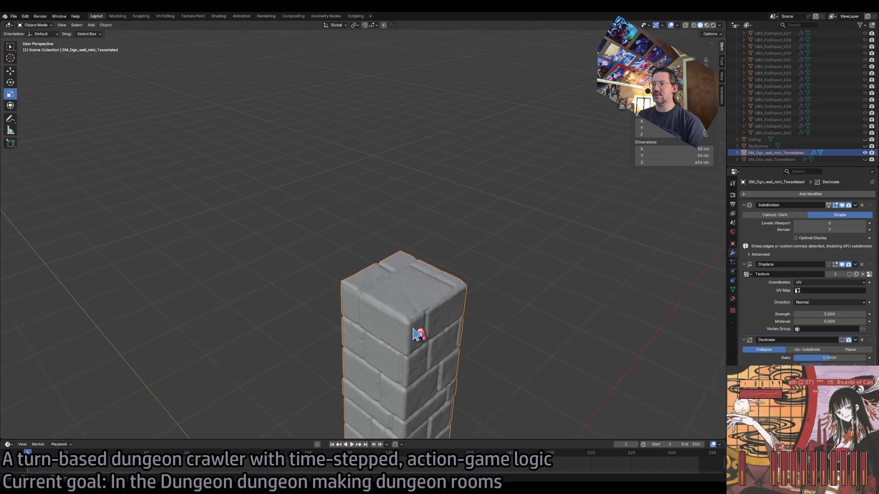
scroll(419, 334, down, 5)
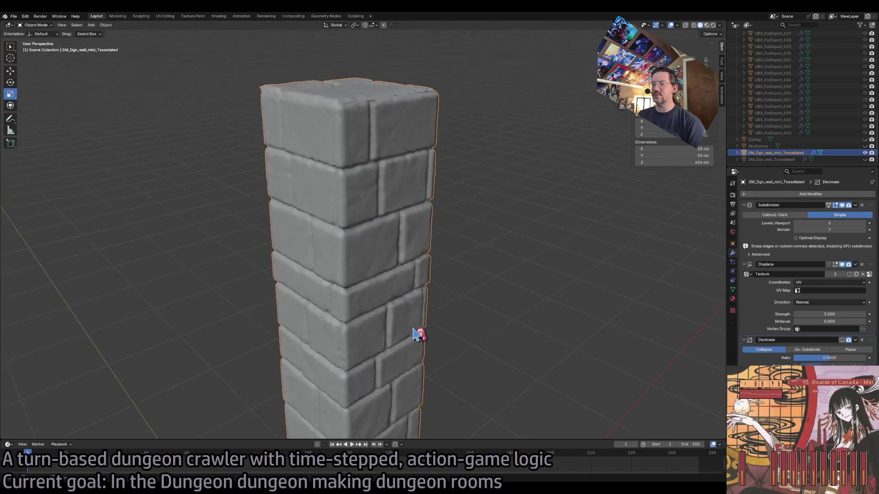
scroll(419, 334, down, 5)
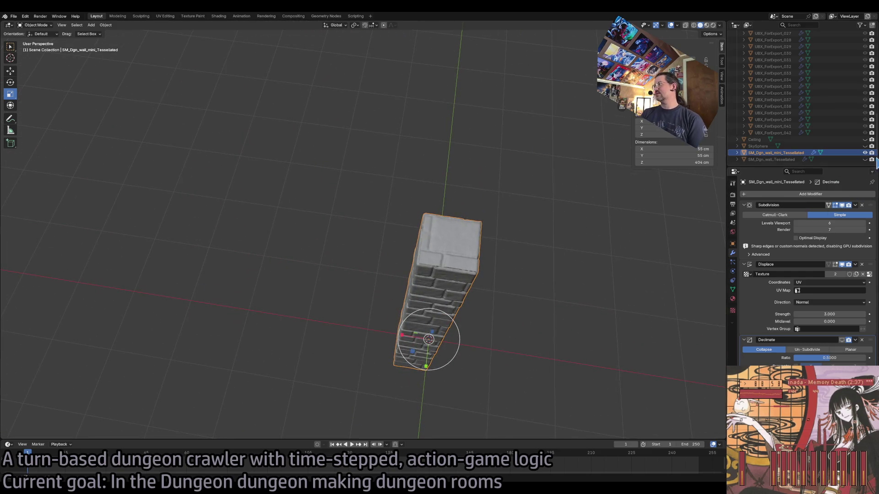
Step: Compare the brick column against the wall slab and with subdivision toggled off and on
click(865, 153)
click(864, 159)
click(865, 159)
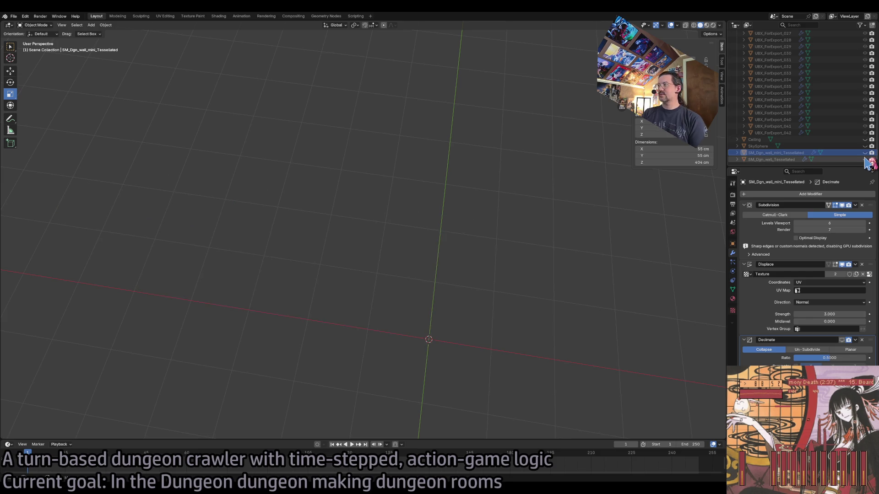
click(864, 153)
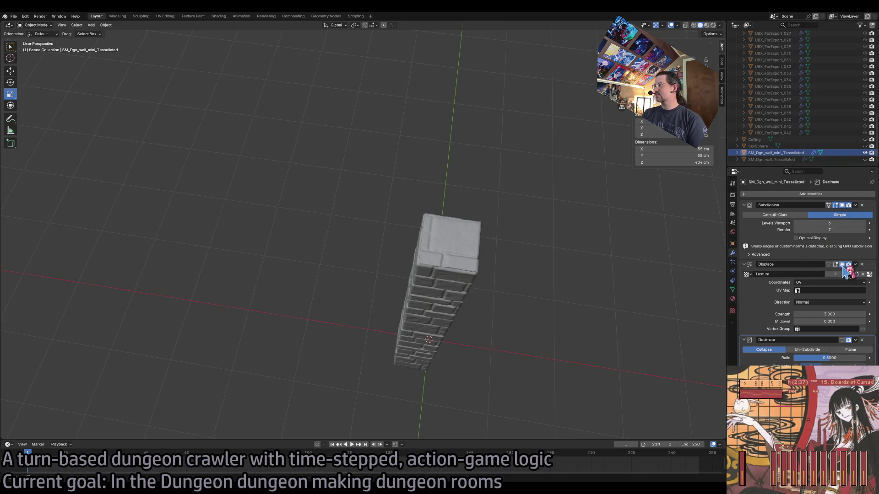
click(841, 205)
click(842, 205)
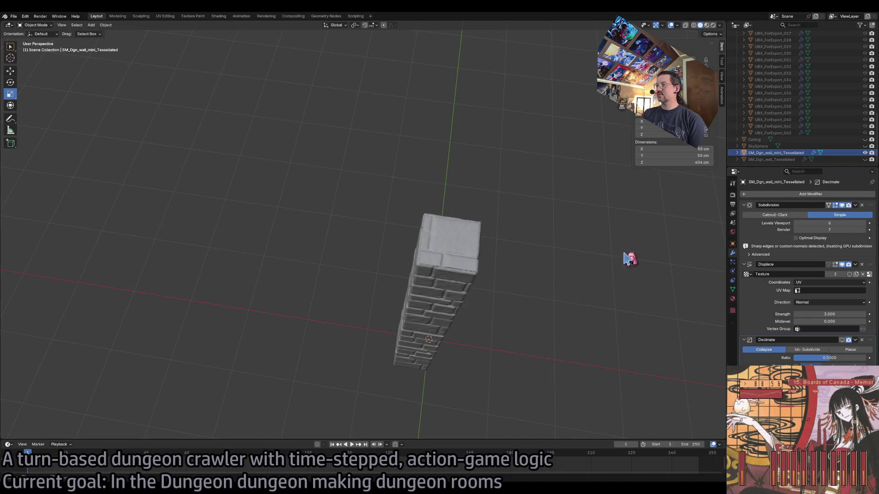
Step: Put the column into Edit Mode and orbit closer to its side
key(Tab)
drag(517, 259, 430, 234)
scroll(305, 315, up, 5)
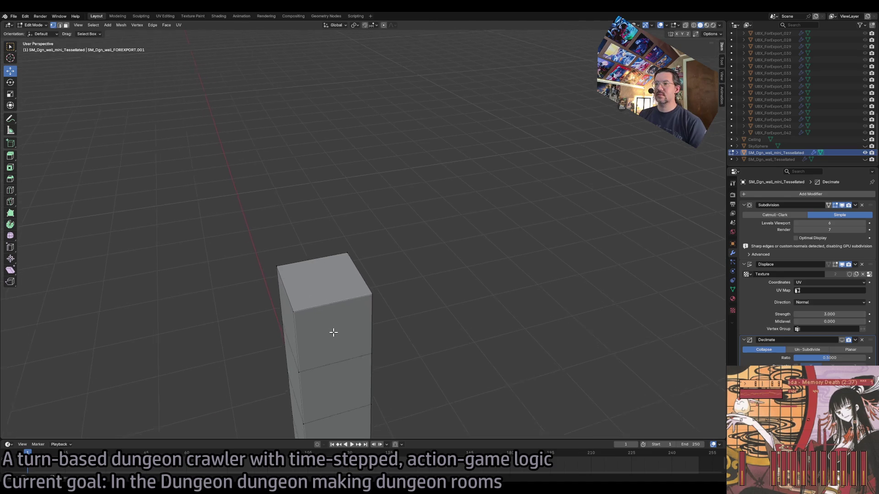
Step: Turn on mesh Statistics in the Viewport Overlays
click(437, 267)
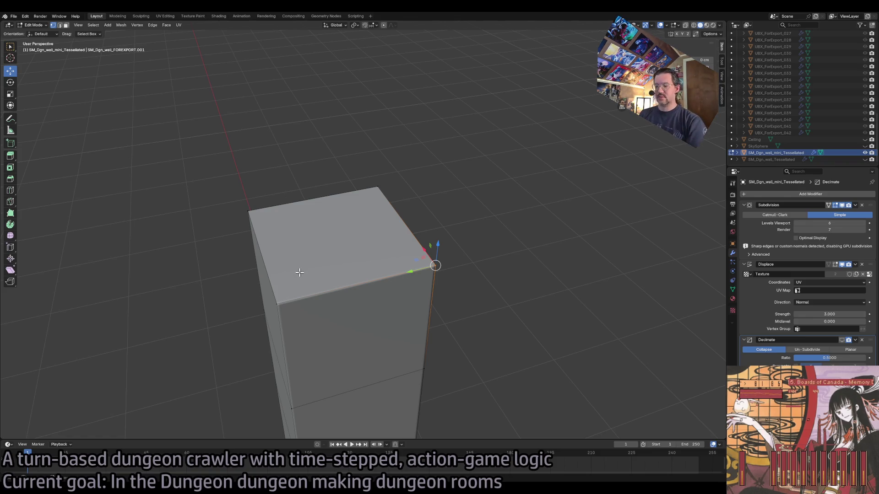
key(ctrl+Tab)
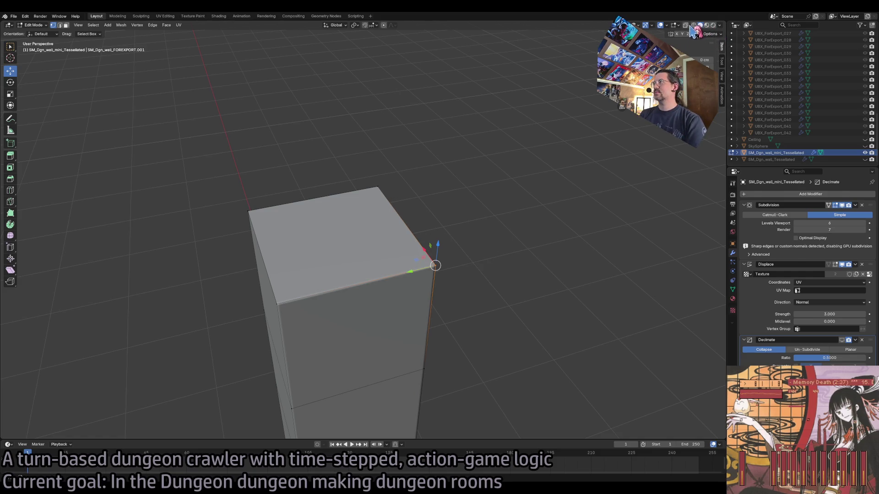
click(680, 26)
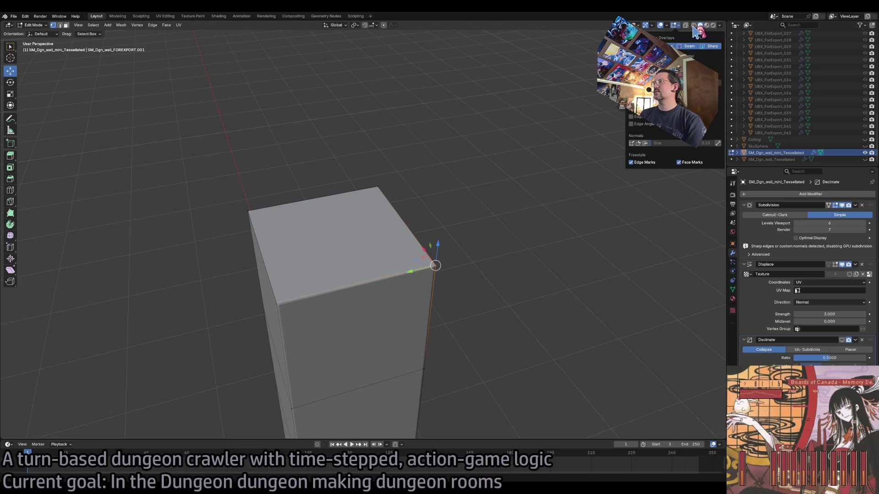
click(676, 29)
click(668, 26)
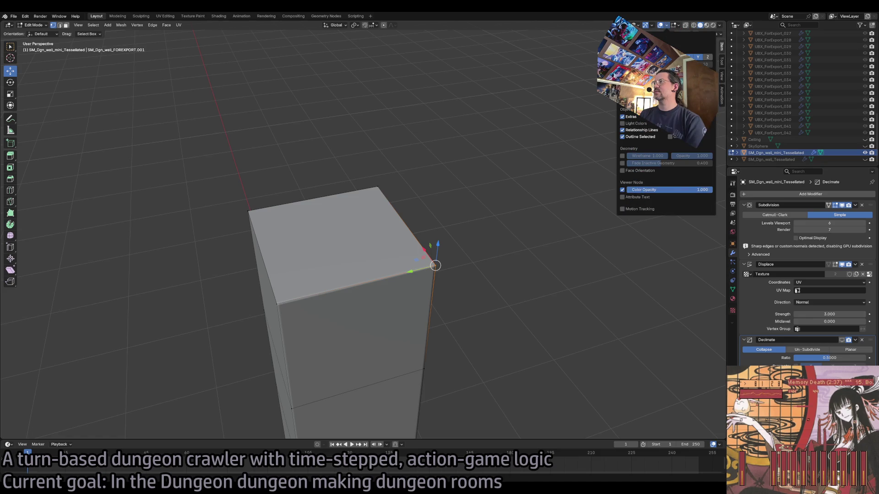
click(684, 103)
Step: Box-select the box's top corner vertices and frame the view on them
drag(457, 250, 426, 280)
drag(388, 175, 417, 194)
drag(355, 179, 382, 192)
click(250, 197)
click(249, 198)
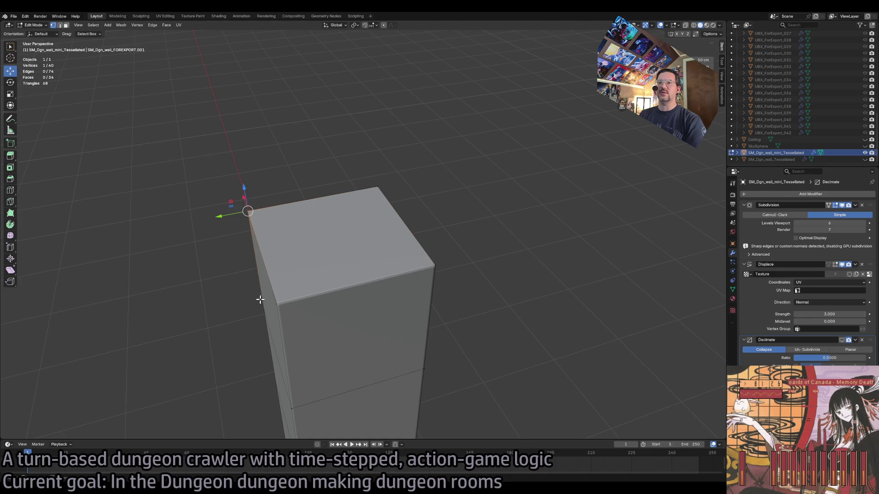
drag(260, 299, 292, 322)
drag(447, 262, 403, 289)
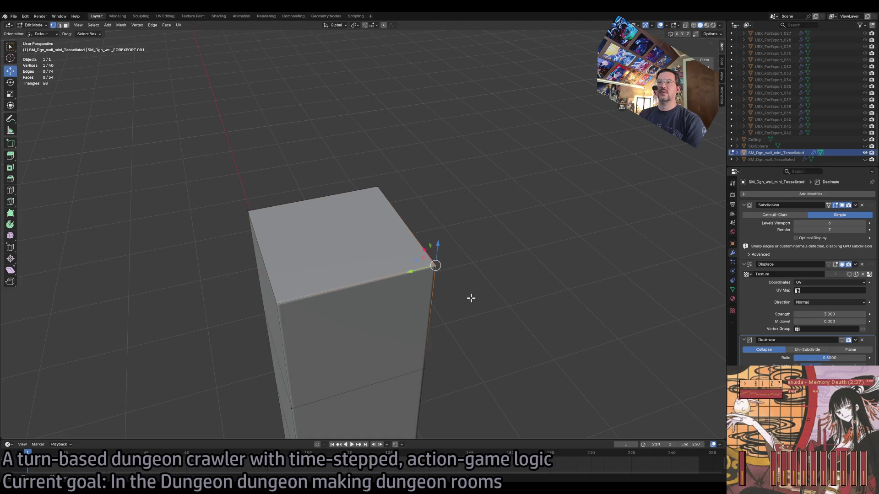
key(KP_Decimal)
scroll(468, 277, down, 5)
mouse_move(465, 270)
mouse_down()
mouse_move(369, 216)
mouse_move(379, 232)
mouse_move(270, 261)
mouse_move(235, 296)
mouse_up()
Step: Select the bottom corner vertices and edge loop, isolating the column's bottom face
click(305, 332)
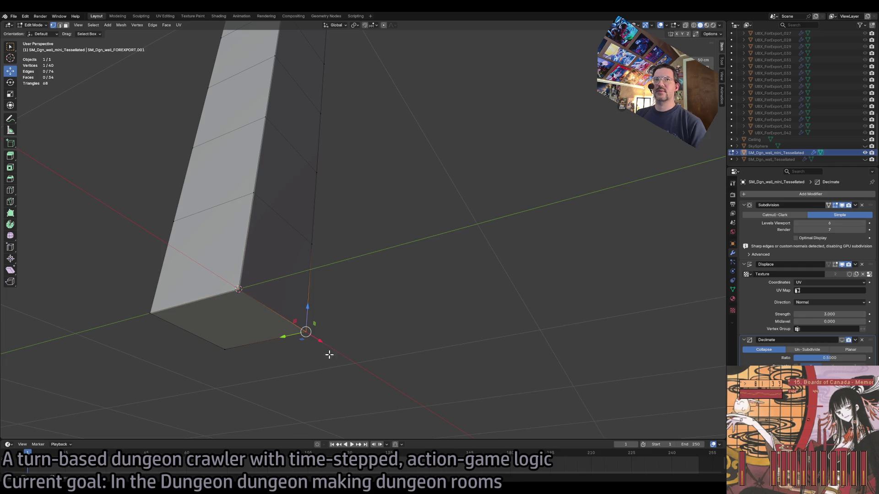
drag(272, 390, 219, 343)
click(151, 314)
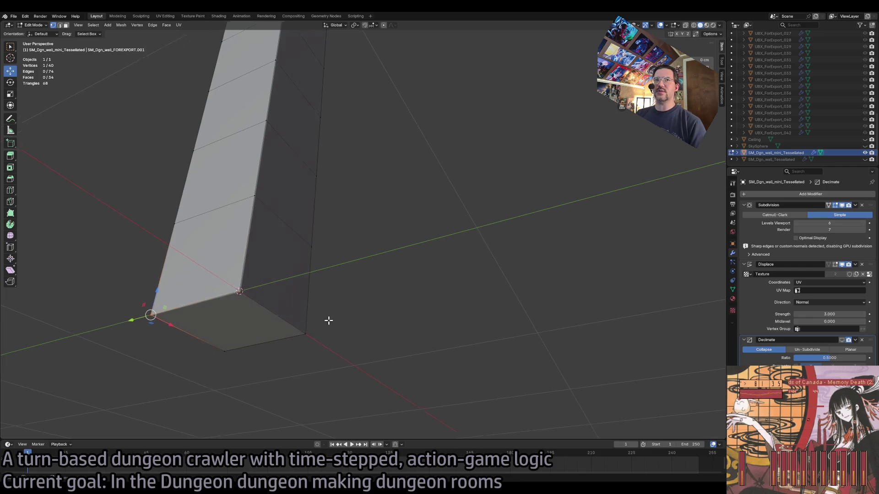
mouse_move(327, 320)
mouse_down()
mouse_move(353, 324)
mouse_move(290, 287)
mouse_up()
alt+click(291, 302)
mouse_move(291, 329)
mouse_down()
mouse_move(480, 353)
mouse_move(467, 314)
mouse_up()
drag(254, 376, 463, 356)
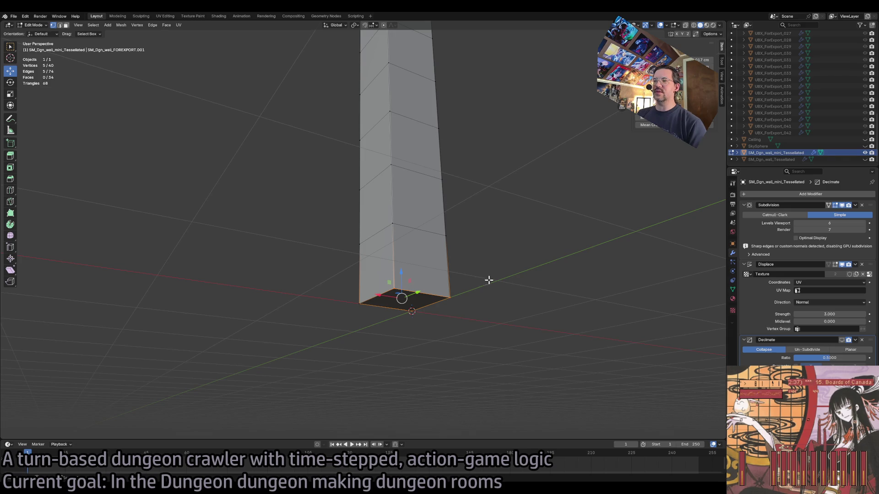
drag(489, 281, 332, 345)
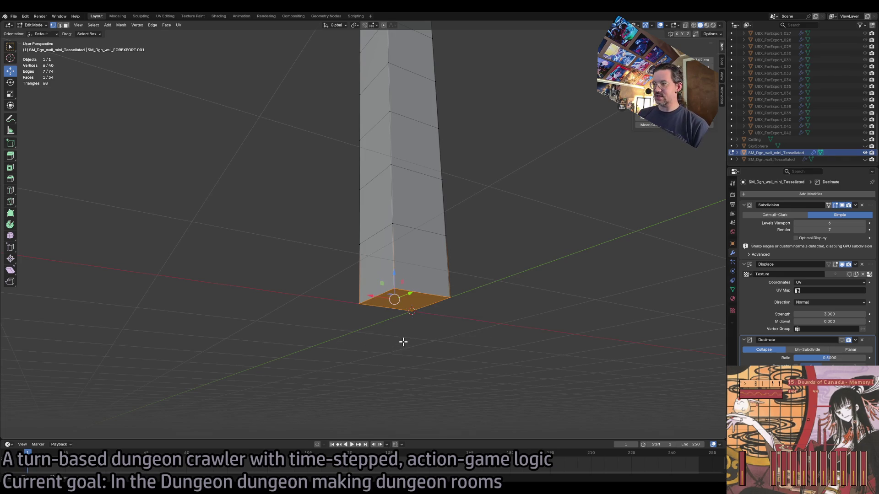
Step: Merge the bottom face vertices by distance, trying 0.01 cm then 0.1 cm
key(m)
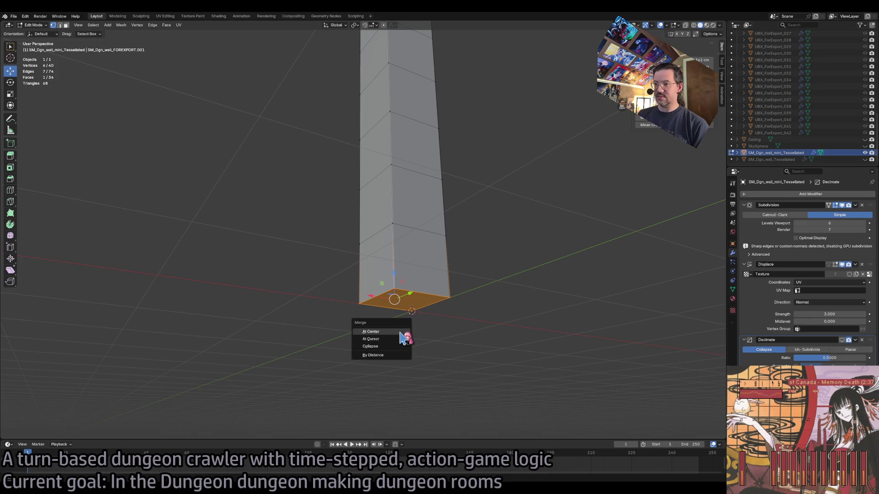
click(375, 353)
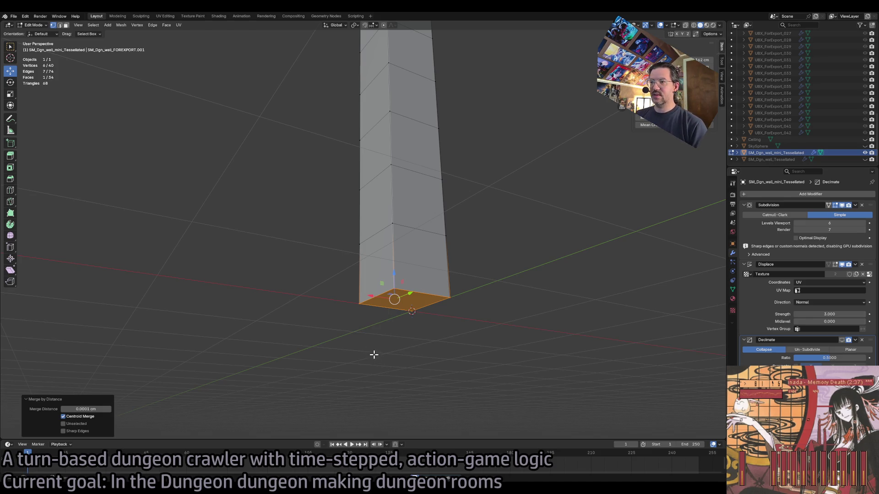
click(86, 408)
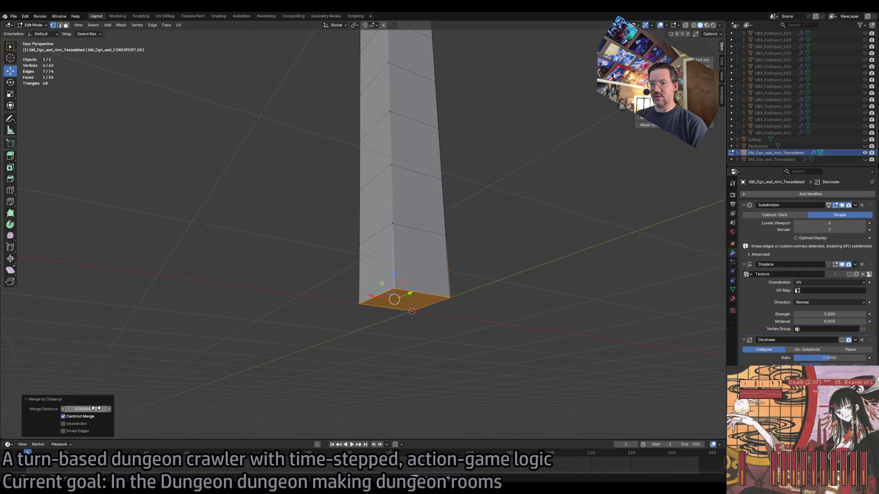
text(0.01)
key(Return)
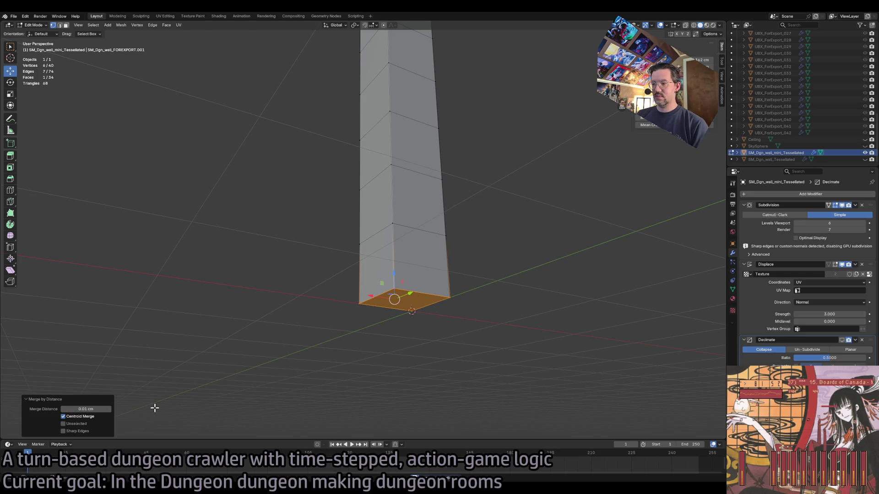
click(89, 409)
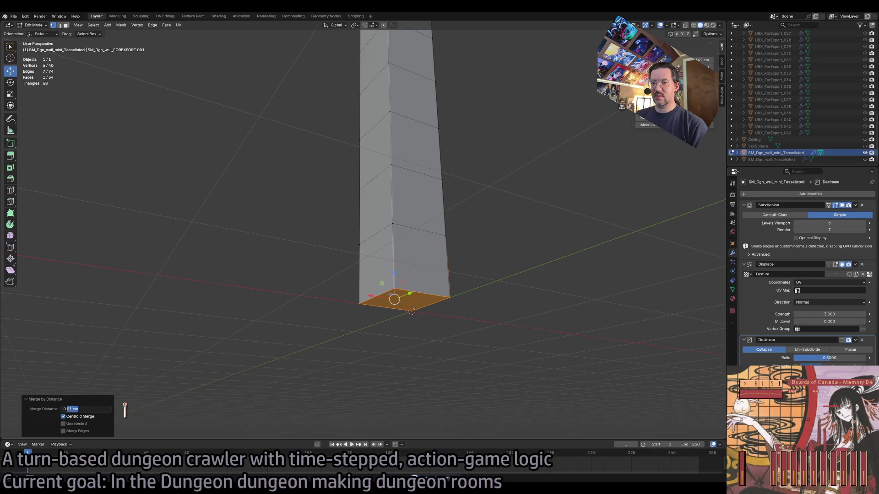
text(0.1)
key(Return)
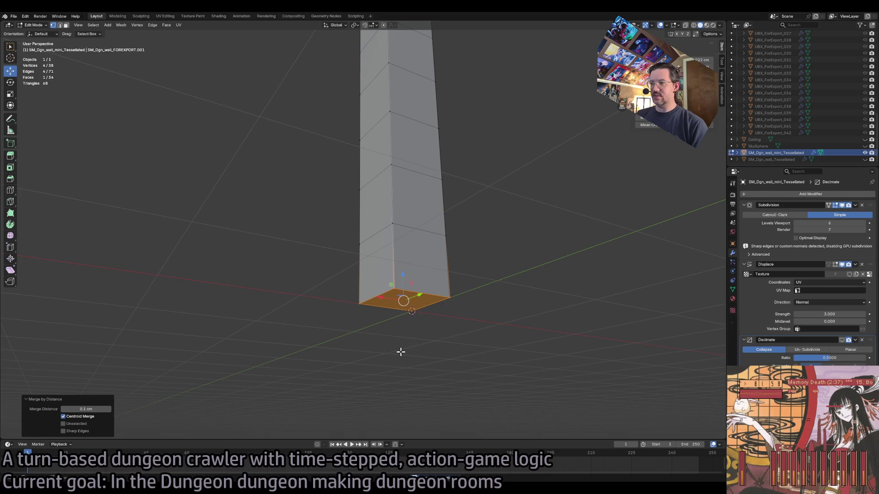
Step: Merge the whole pillar by distance at 0.2 cm and return to Object Mode
click(458, 350)
scroll(453, 344, down, 10)
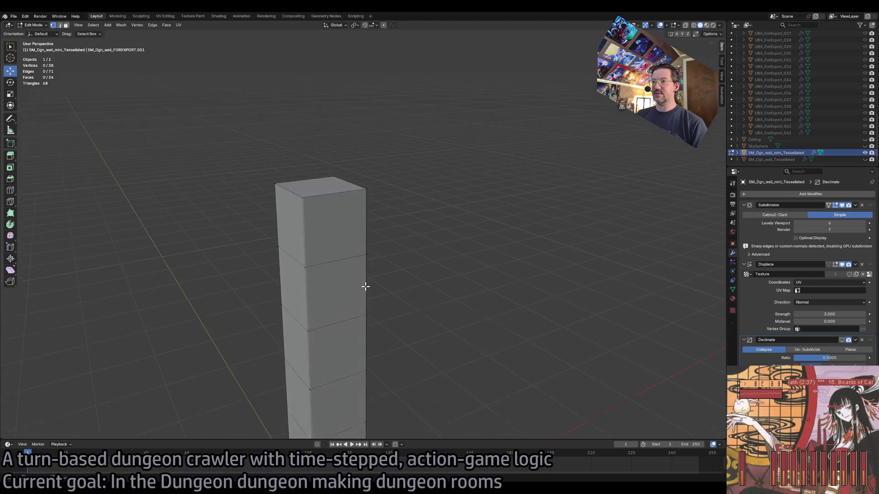
drag(248, 164, 388, 205)
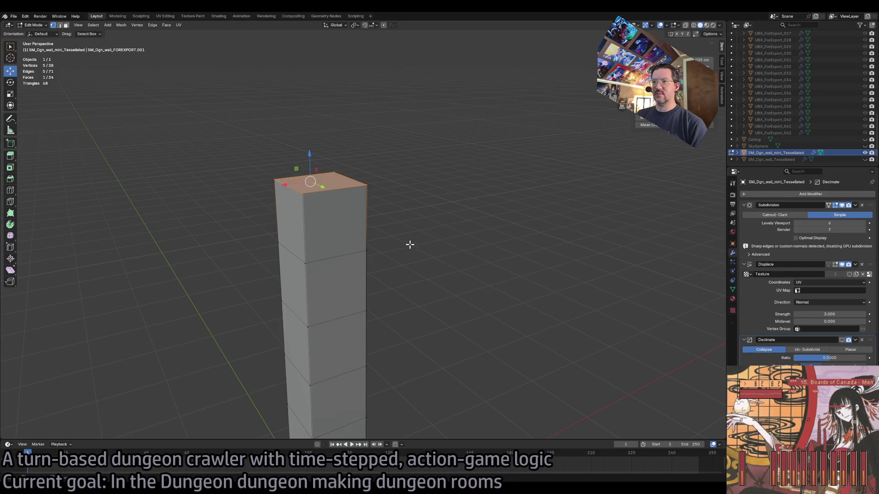
key(a)
key(m)
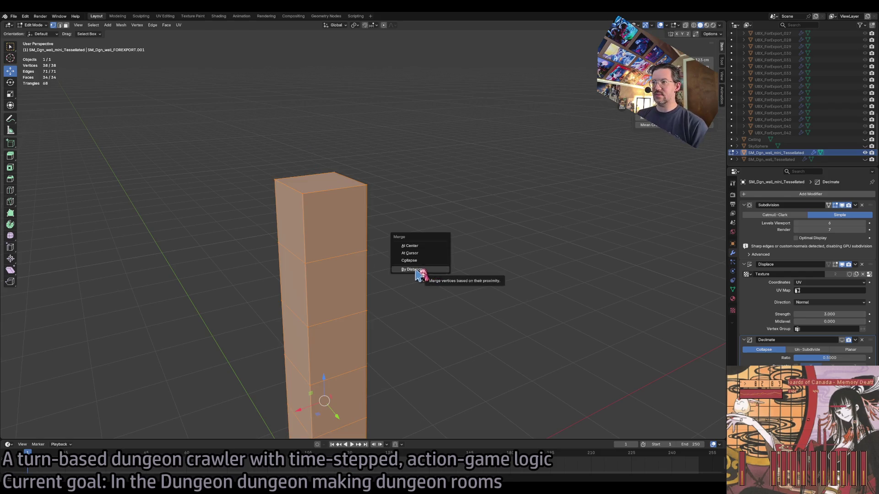
click(419, 273)
click(94, 408)
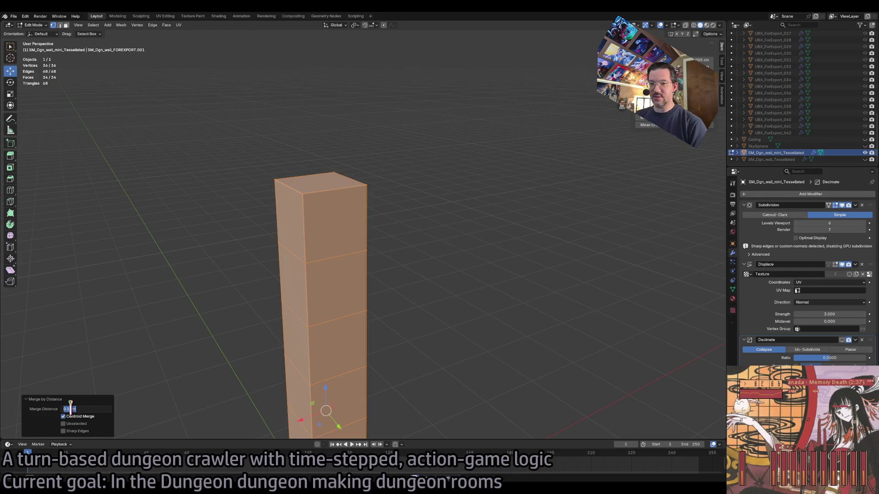
key(Return)
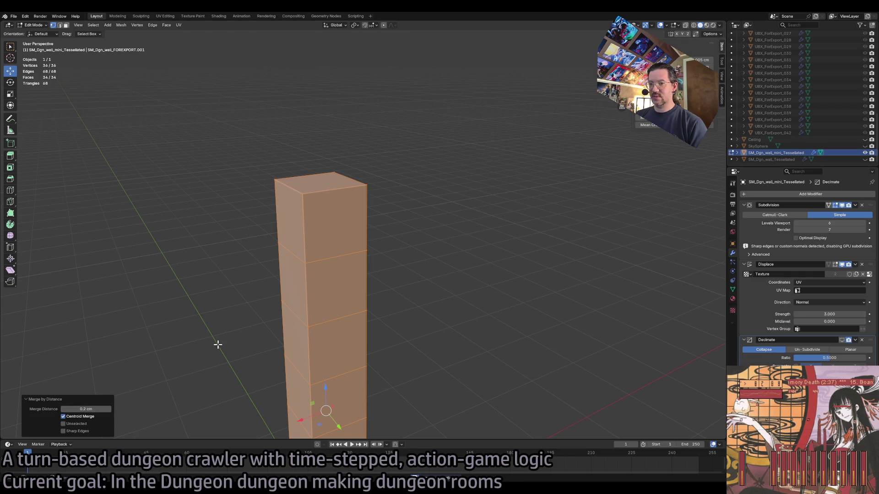
key(Tab)
key(Tab)
key(Tab)
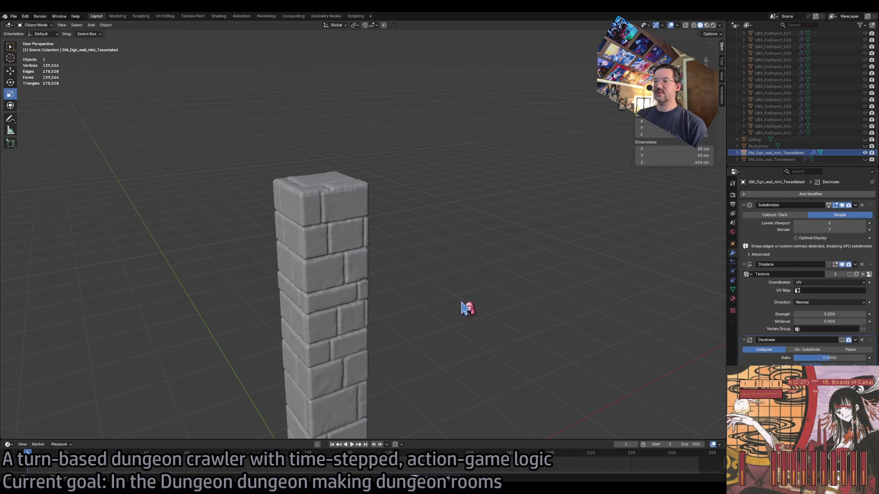
Step: Set the Decimate ratio to 0.25 and Subdivision Levels Viewport to 8
drag(464, 308, 456, 304)
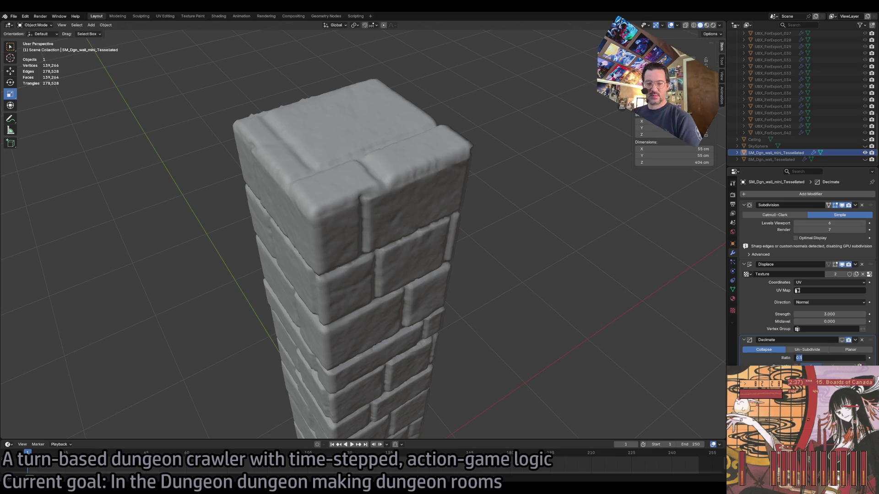
text(.25)
key(Return)
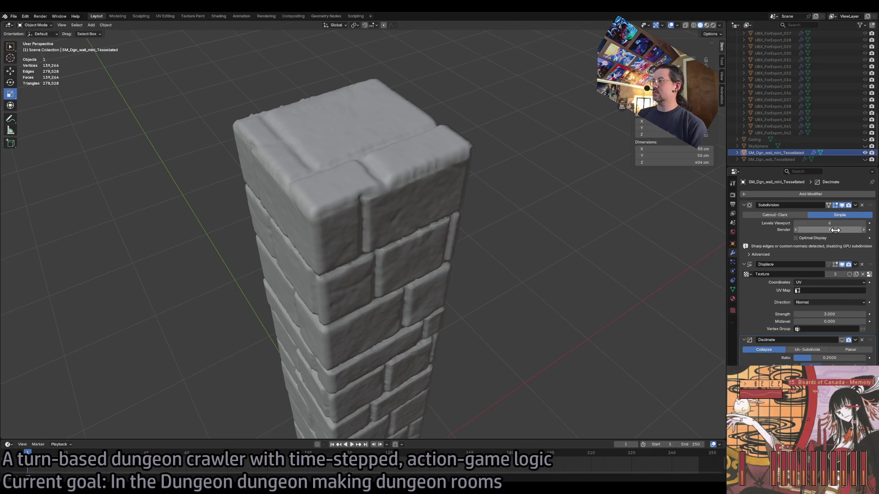
click(830, 223)
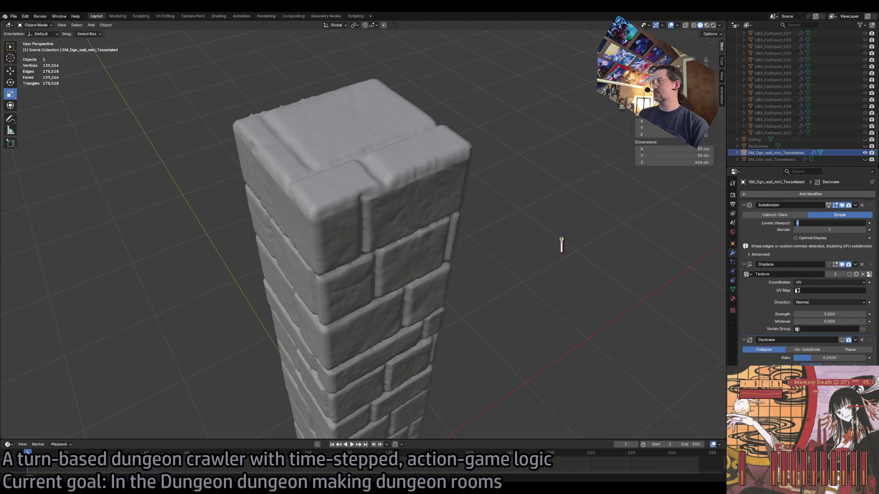
text(8)
key(Return)
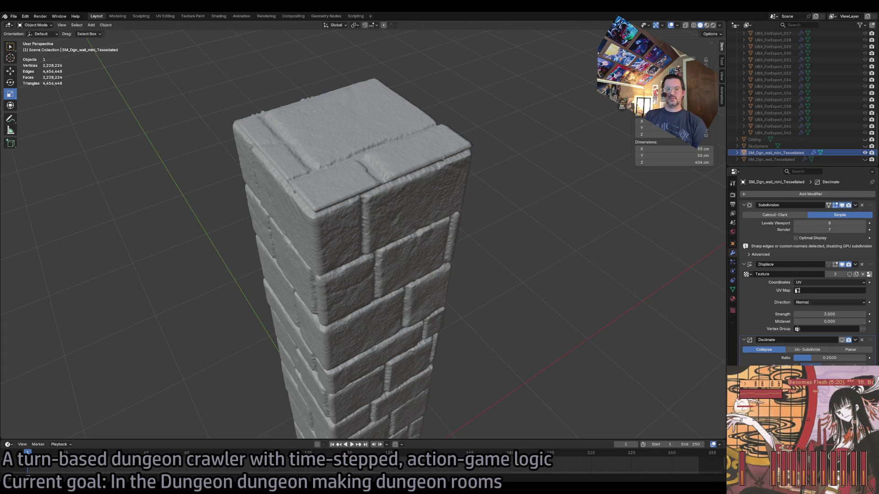
key(alt+Tab)
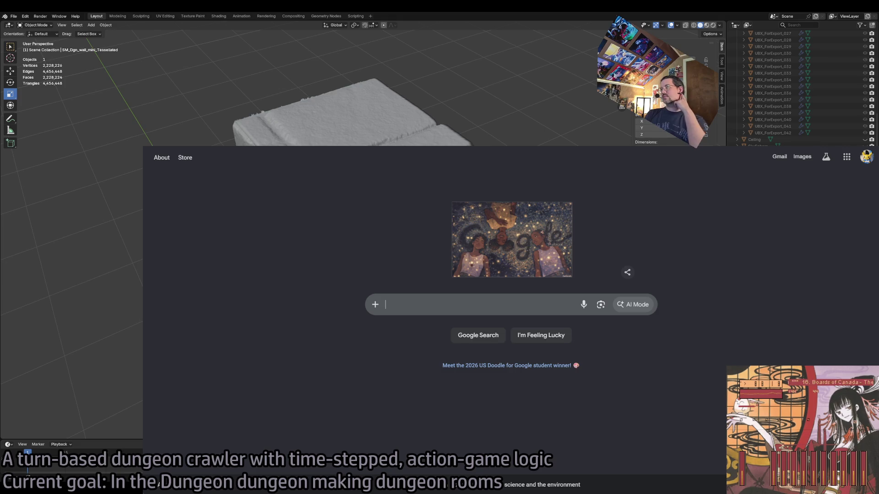
Step: Leave the Chrome window for Blender and select the pillar object
key(alt+Tab)
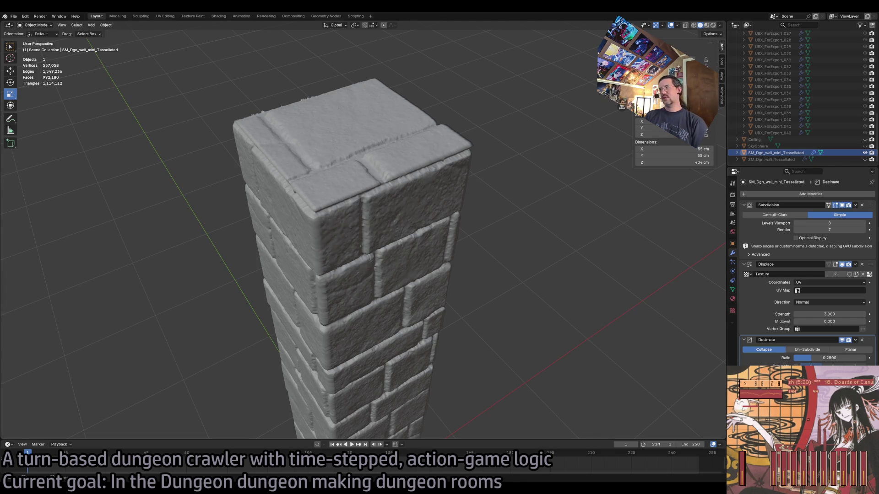
click(409, 167)
Step: Look through the File > Export options, then deselect the pillar
click(25, 16)
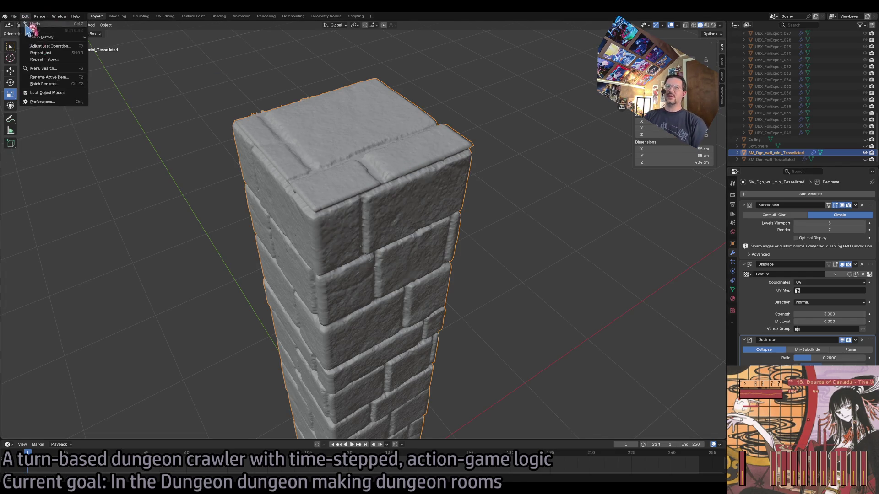
mouse_move(16, 16)
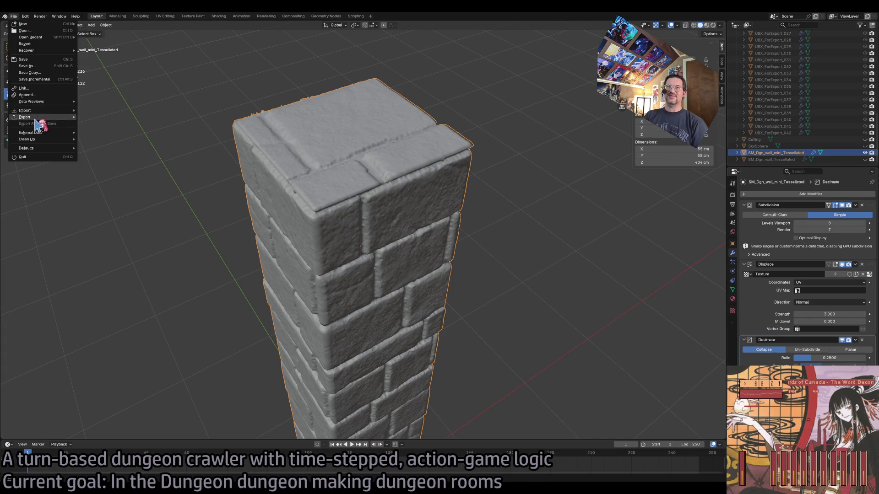
mouse_move(39, 117)
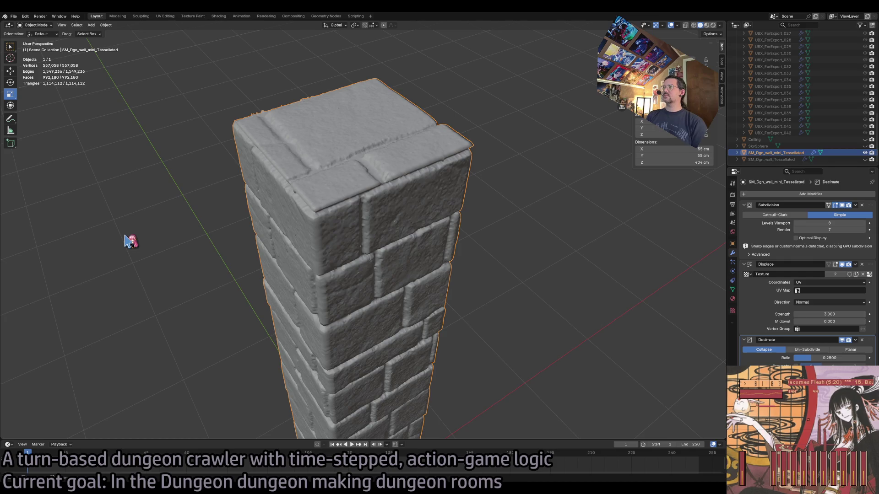
click(125, 237)
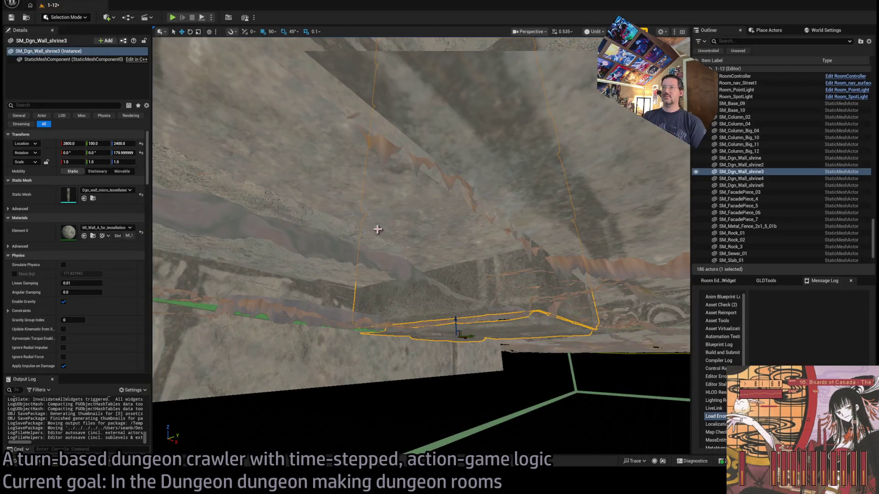
Step: Open Dgn_wall_micro_tessellated from MESHES > Merged in the Static Mesh Editor
click(37, 463)
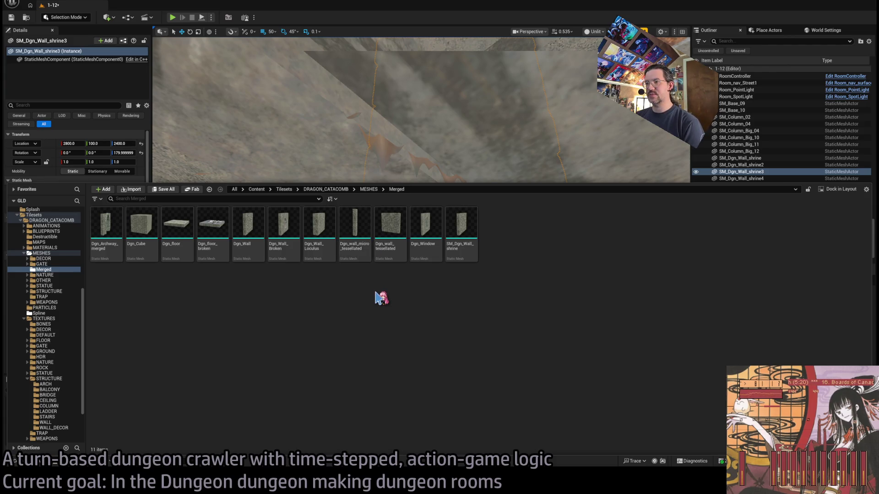
double_click(363, 255)
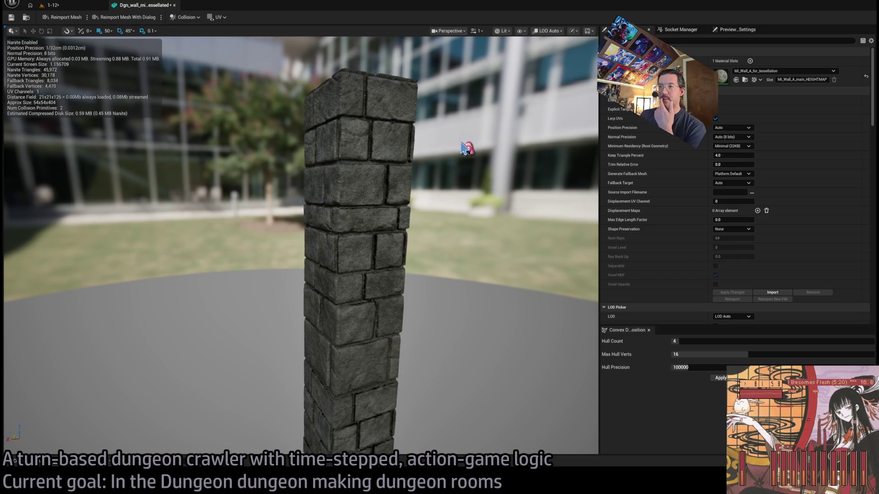
Step: Set the pillar mesh's Keep Triangle Percent to 8
drag(465, 149, 513, 74)
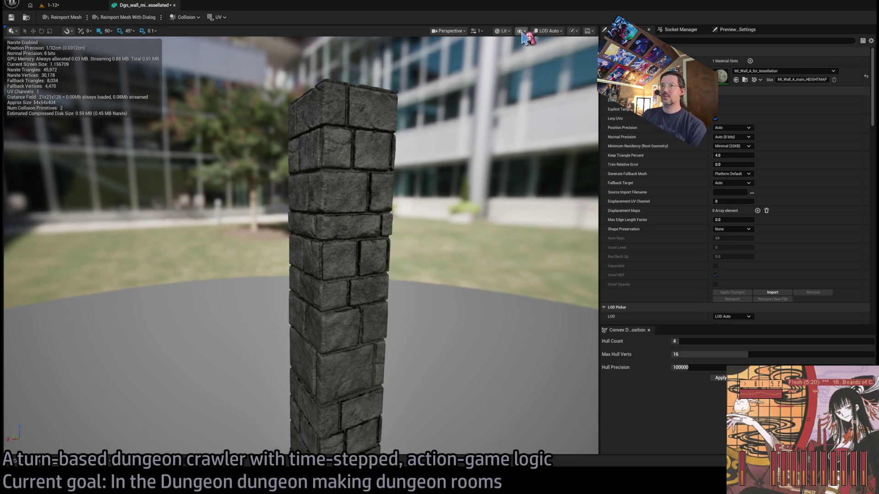
click(749, 156)
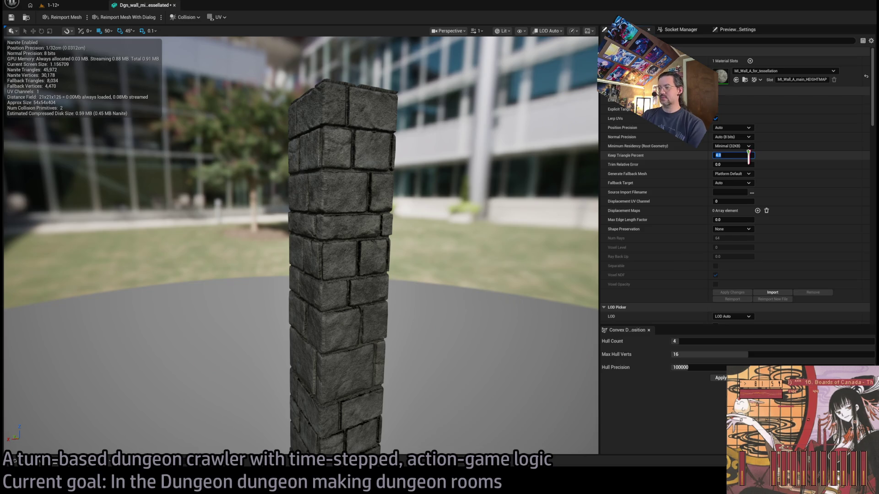
text(8)
key(Return)
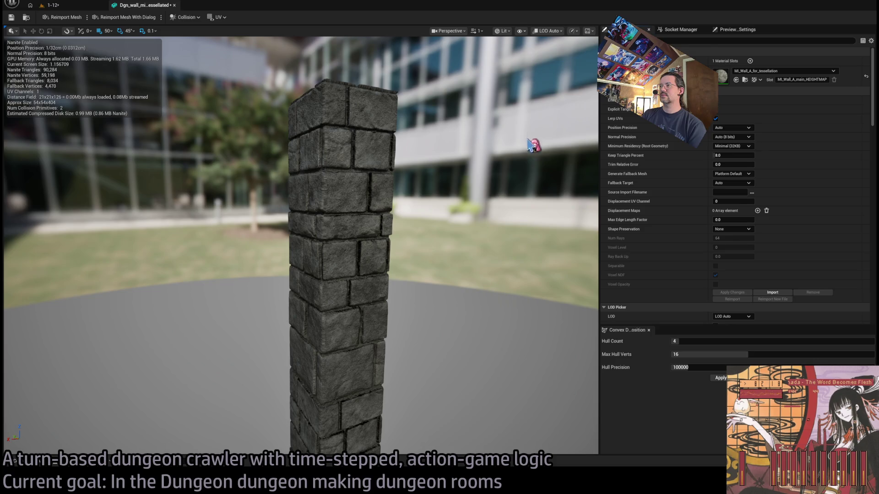
Step: Delete the extra collision hull, then save the pillar mesh and close its editor
key(alt+c)
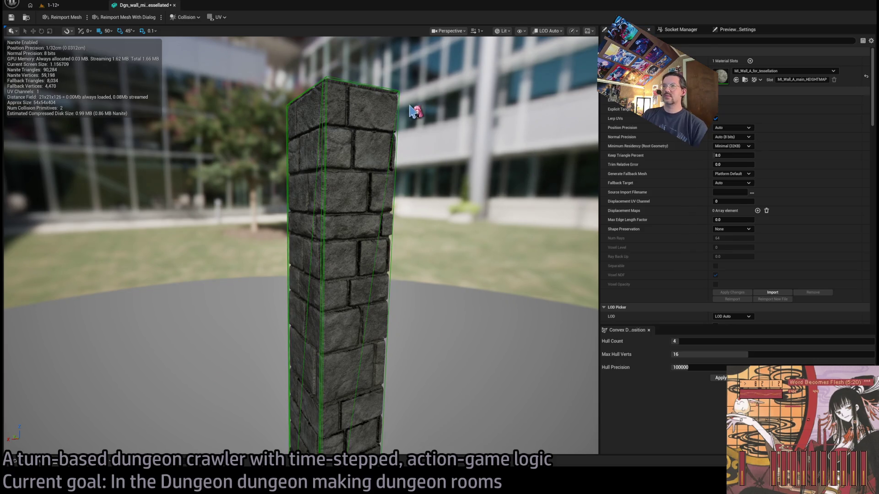
click(401, 94)
key(Delete)
mouse_move(454, 122)
mouse_down()
mouse_move(440, 123)
mouse_move(456, 123)
mouse_up()
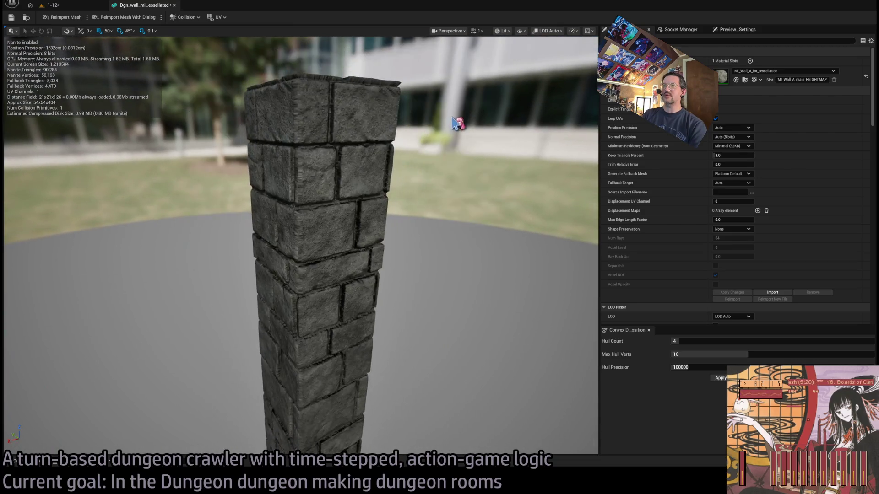
click(11, 17)
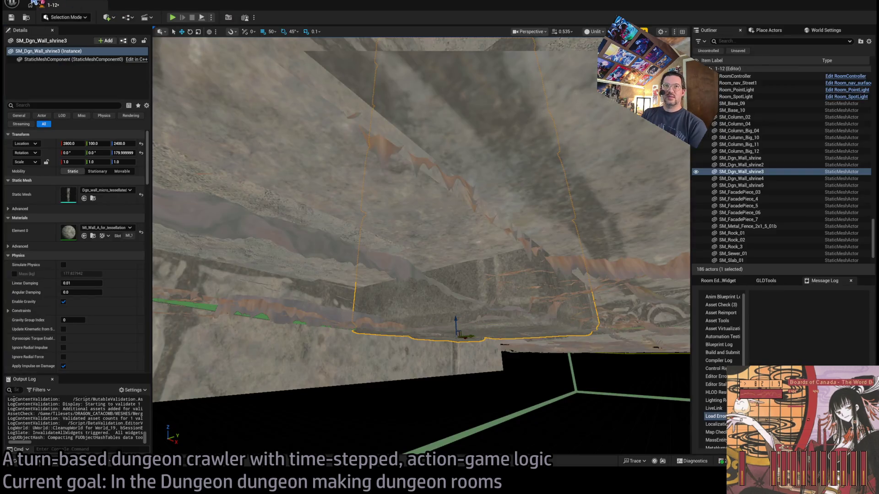
middle_click(152, 6)
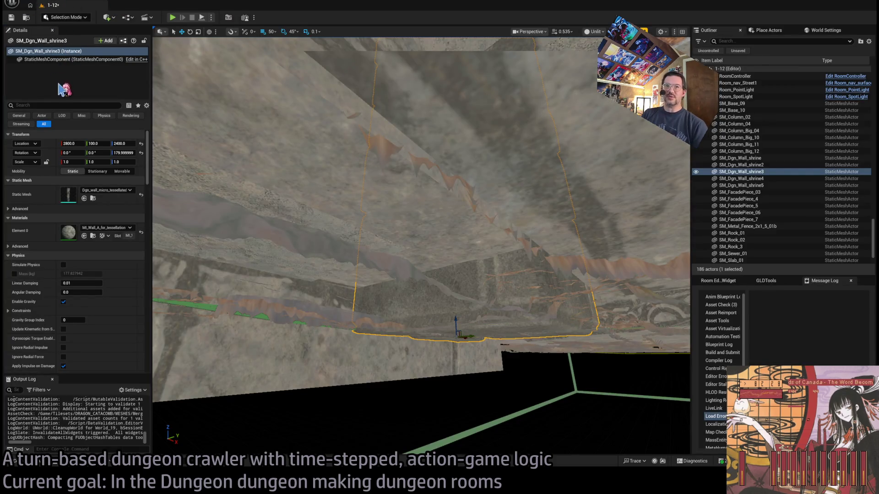
Step: Save the level and duplicate SM_Dgn_Wall_shrine, shifting the copy 50 along Y
key(ctrl+s)
mouse_move(502, 216)
mouse_down()
mouse_move(481, 220)
mouse_move(536, 39)
mouse_move(433, 53)
mouse_move(386, 90)
mouse_move(398, 94)
mouse_up()
click(494, 210)
key(f)
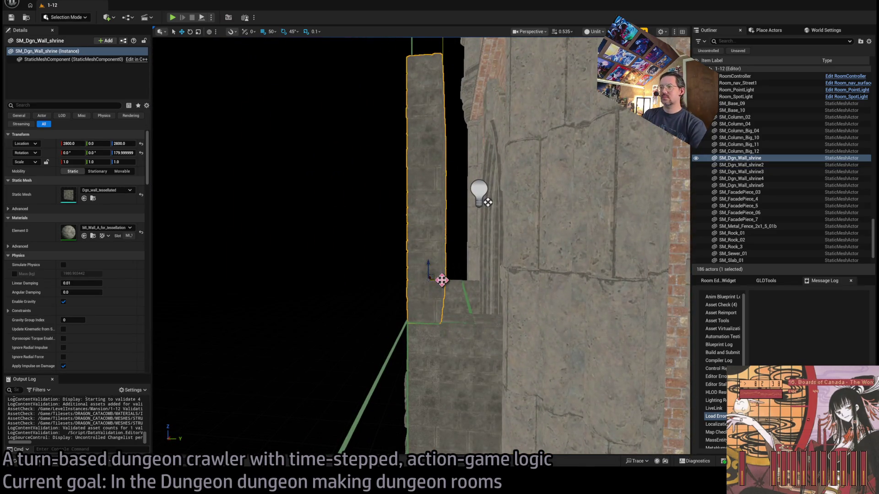
mouse_move(442, 280)
alt+mouse_down()
mouse_move(465, 278)
mouse_move(462, 265)
mouse_move(449, 275)
alt+mouse_up()
Step: Select the SM_Dgn_Wall_shrine3 and SM_Dgn_Wall_shrine4 walls and view them from above
click(403, 274)
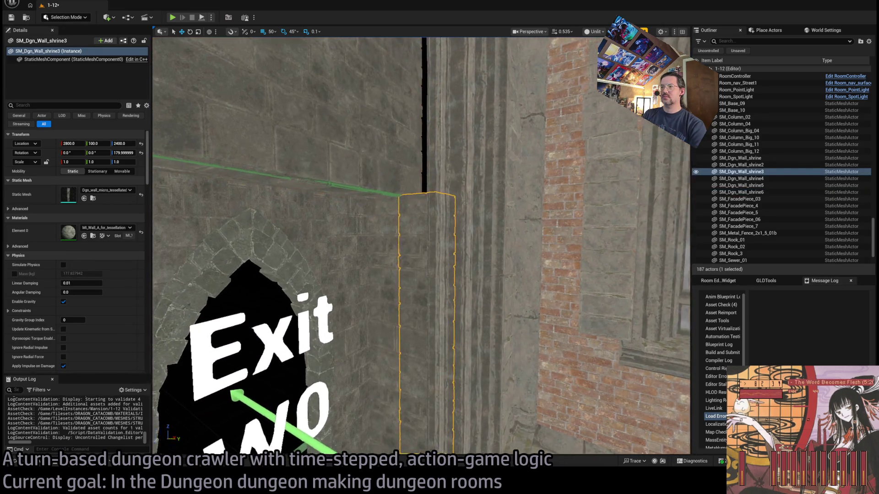
key(f)
scroll(481, 320, down, 5)
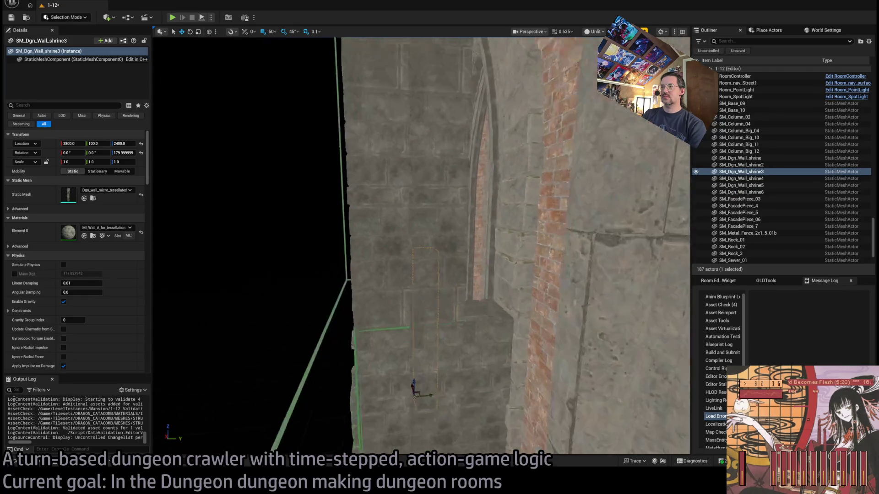
ctrl+click(482, 319)
mouse_move(482, 319)
mouse_down()
mouse_move(398, 342)
mouse_move(448, 368)
mouse_move(478, 255)
mouse_up()
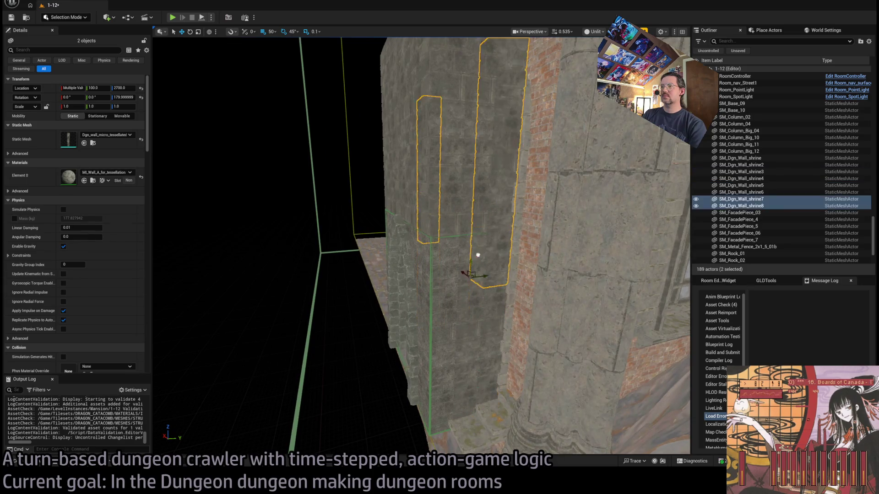
mouse_move(482, 203)
mouse_down()
mouse_move(488, 210)
mouse_move(496, 201)
mouse_up()
Step: Duplicate SM_Dgn_Wall_shrine8 rotated -90° to lie flat and raise it to Z 3200
click(569, 300)
mouse_move(569, 301)
mouse_down()
mouse_move(461, 377)
mouse_move(515, 306)
mouse_up()
alt+drag(424, 384, 442, 402)
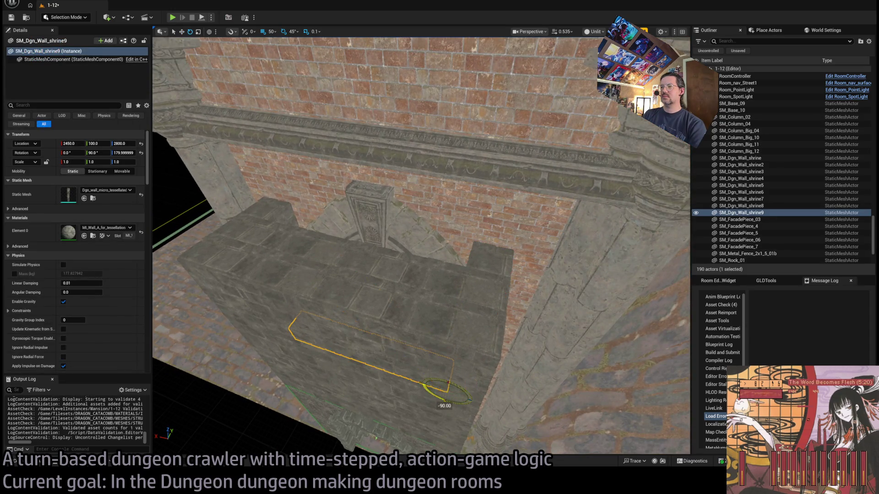
mouse_move(487, 384)
mouse_down()
mouse_move(391, 312)
mouse_move(373, 151)
mouse_up()
mouse_move(412, 192)
mouse_down()
mouse_move(639, 239)
mouse_move(639, 293)
mouse_move(632, 275)
mouse_move(627, 293)
mouse_move(622, 274)
mouse_move(623, 311)
mouse_up()
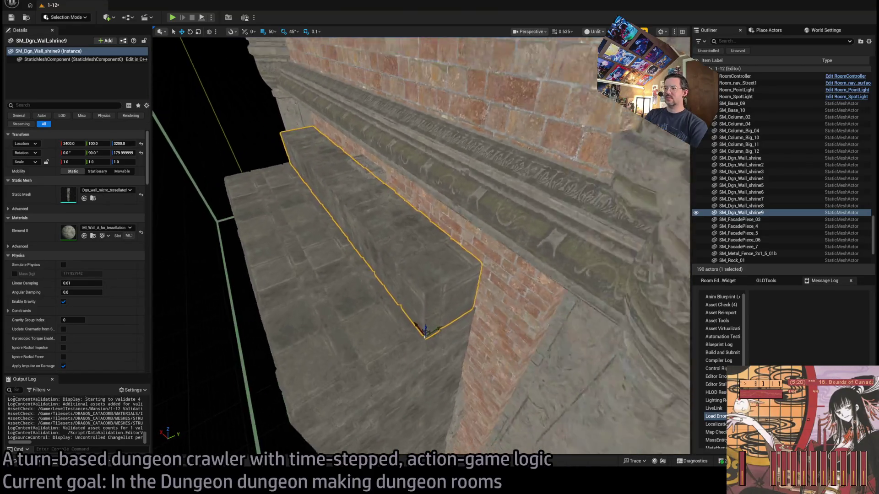
Step: Duplicate the shrine9 ledge and another shrine wall piece, shifting copies 50 units into the gaps
ctrl+click(434, 317)
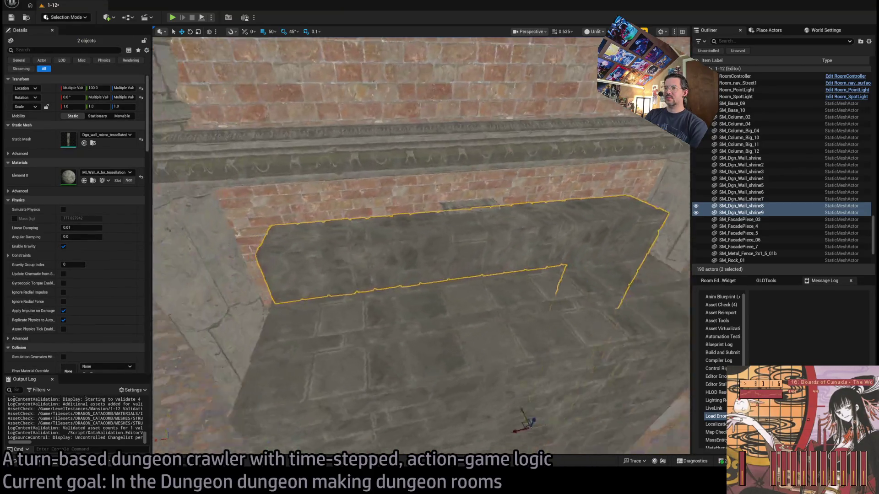
click(534, 260)
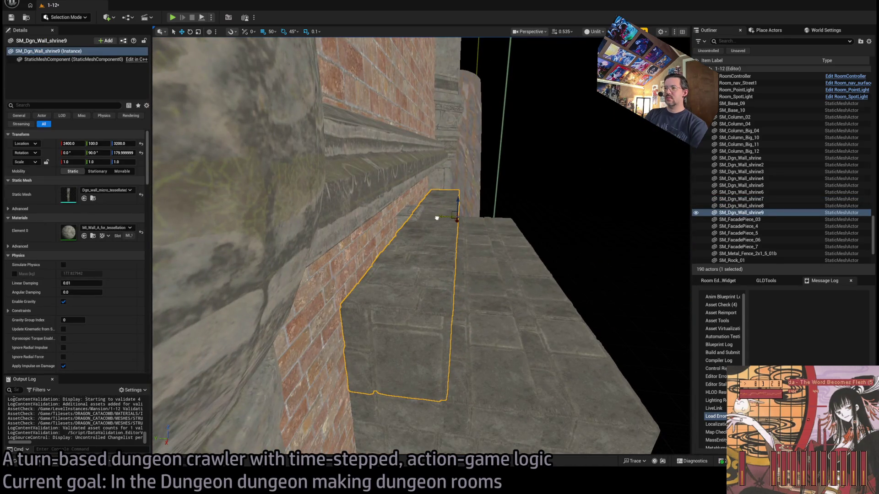
drag(436, 218, 402, 219)
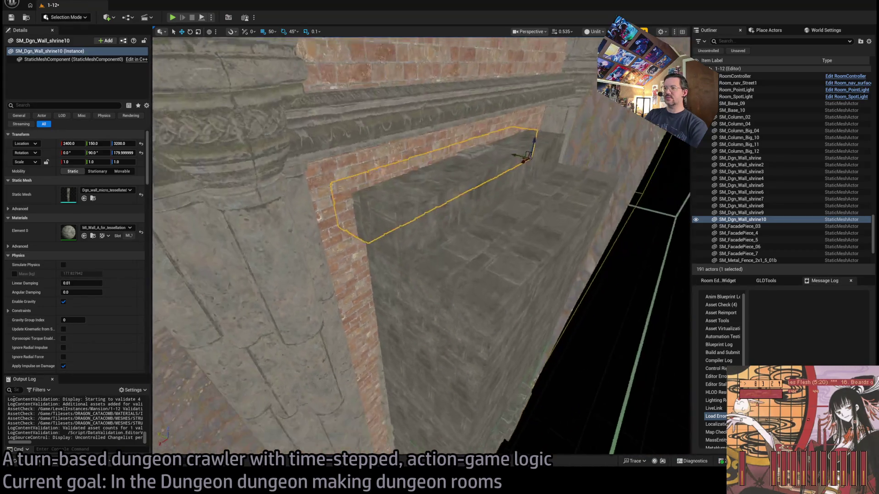
click(430, 347)
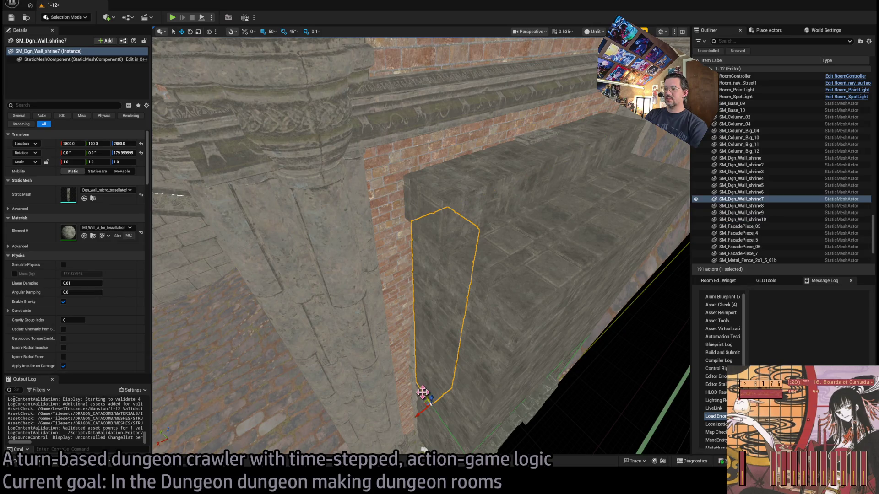
drag(423, 382, 420, 368)
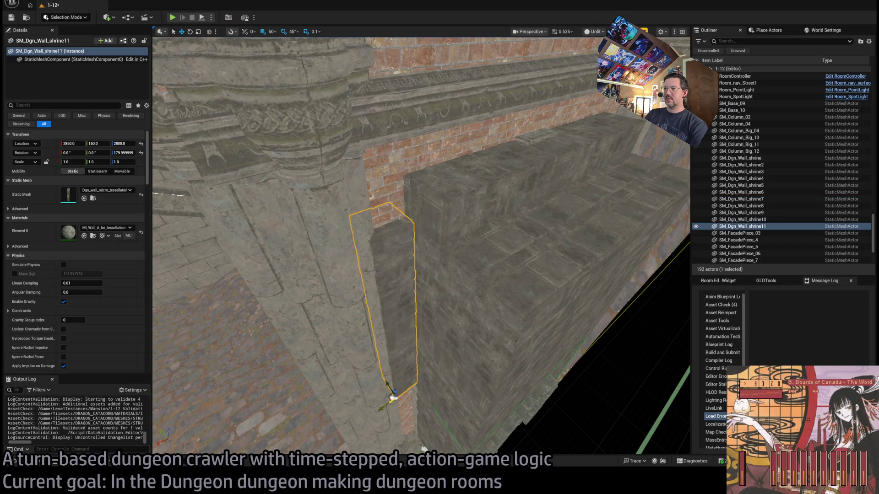
mouse_move(363, 384)
mouse_down()
mouse_move(255, 354)
mouse_move(291, 367)
mouse_move(360, 357)
mouse_move(353, 353)
mouse_move(529, 363)
mouse_up()
key(f)
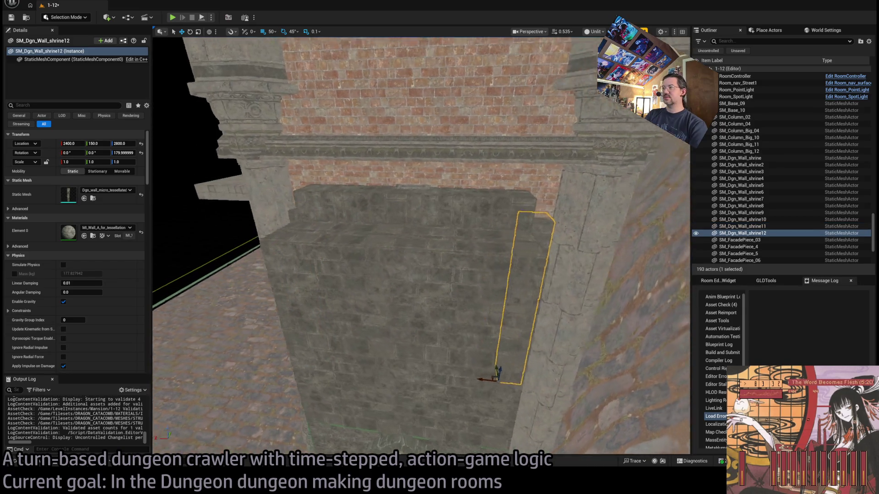
Step: Move the view into the arch and bring up the Merged mesh assets
mouse_move(401, 423)
mouse_down()
mouse_move(647, 402)
mouse_move(483, 334)
mouse_move(400, 330)
mouse_up()
scroll(400, 331, up, 3)
mouse_move(450, 270)
mouse_down()
mouse_move(394, 293)
mouse_move(431, 283)
mouse_move(379, 133)
mouse_up()
scroll(430, 284, down, 3)
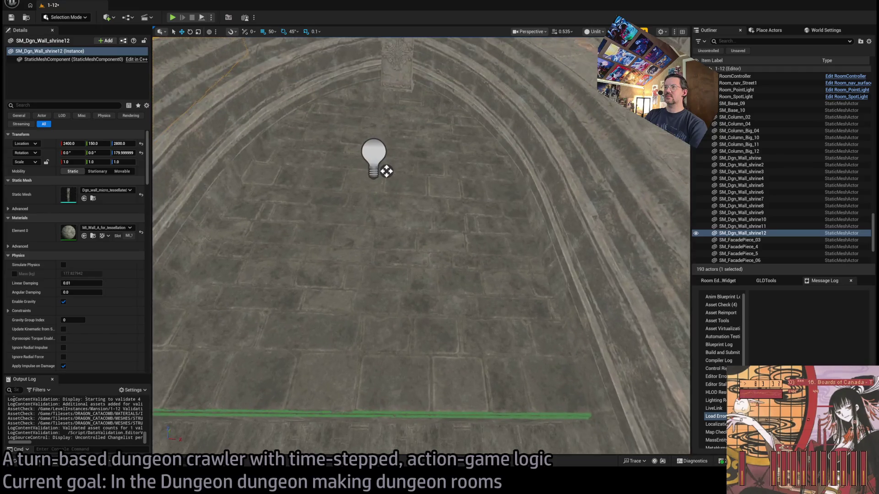
scroll(386, 169, down, 2)
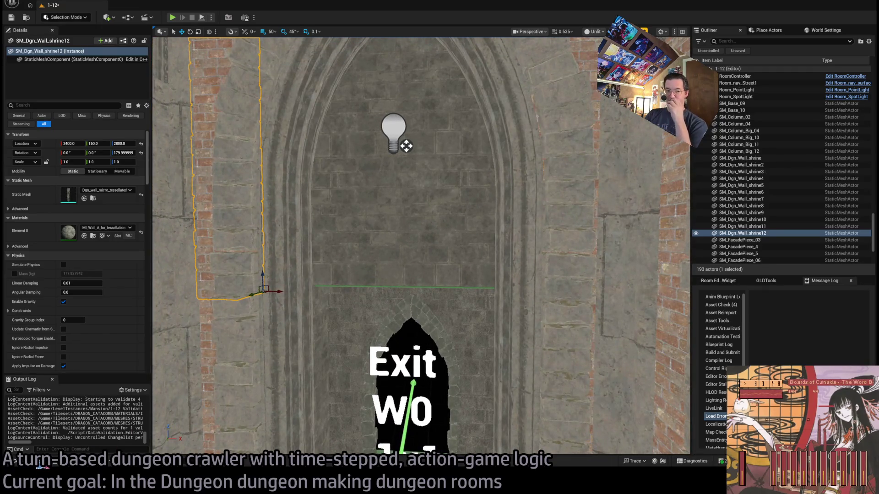
click(44, 464)
click(281, 281)
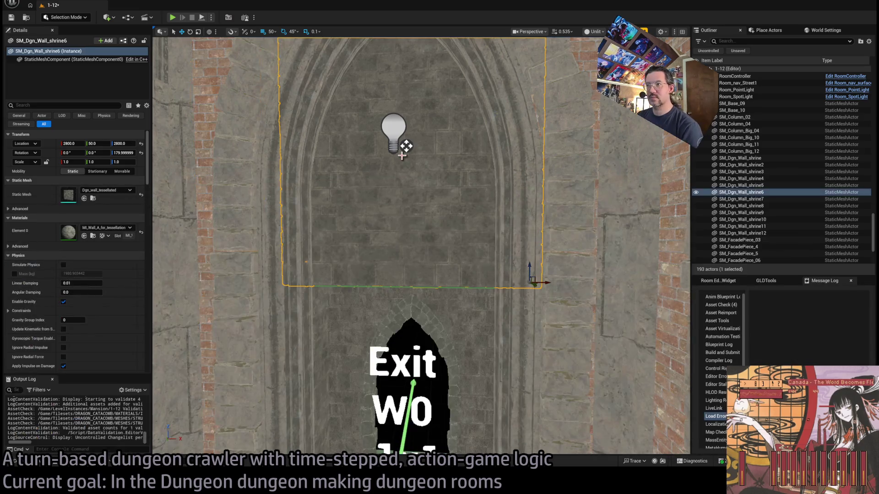
click(43, 463)
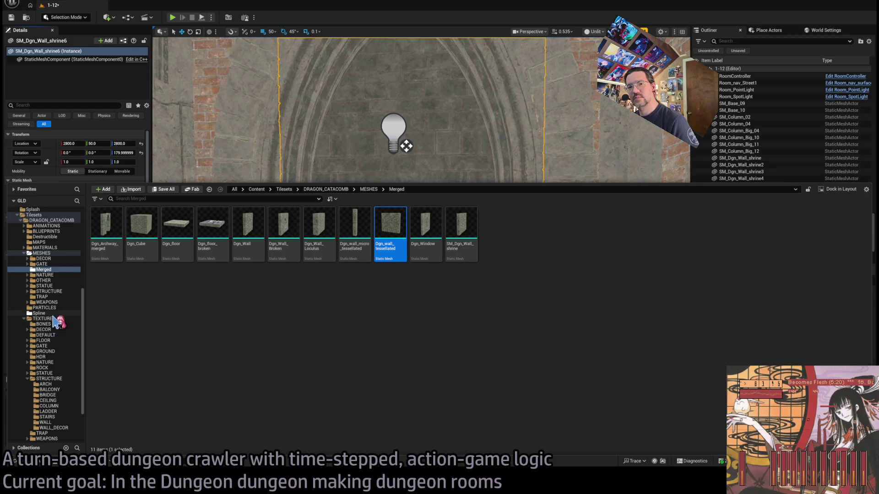
Step: Browse the DECOR mesh subfolders: BRICKS, CANDLE, CARPET, GRAVESTONE and IRON_MAIDEN
click(24, 319)
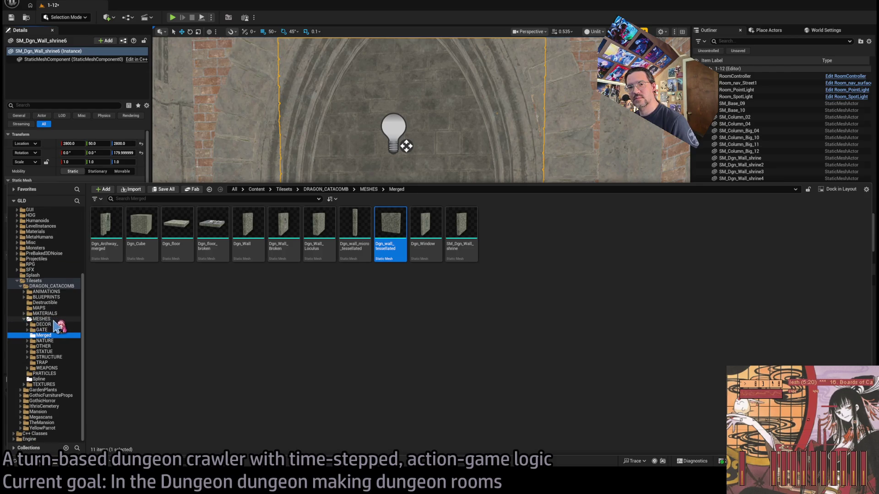
click(55, 325)
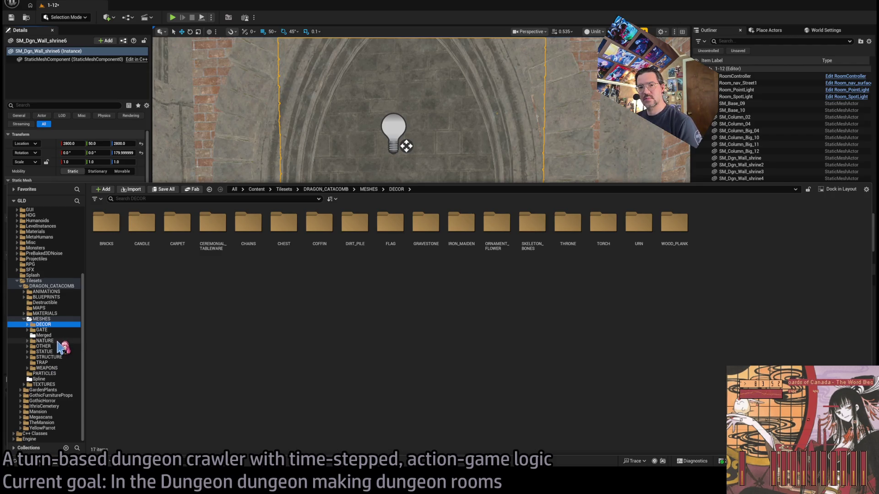
double_click(115, 225)
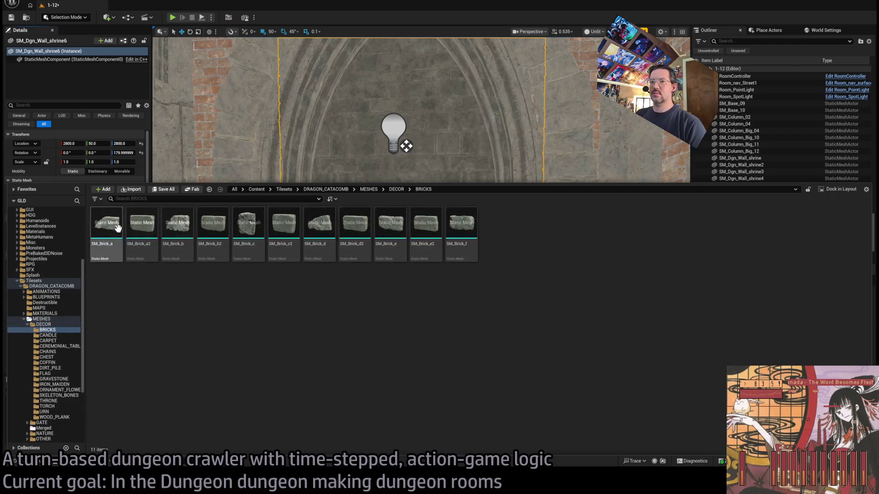
click(59, 336)
click(67, 341)
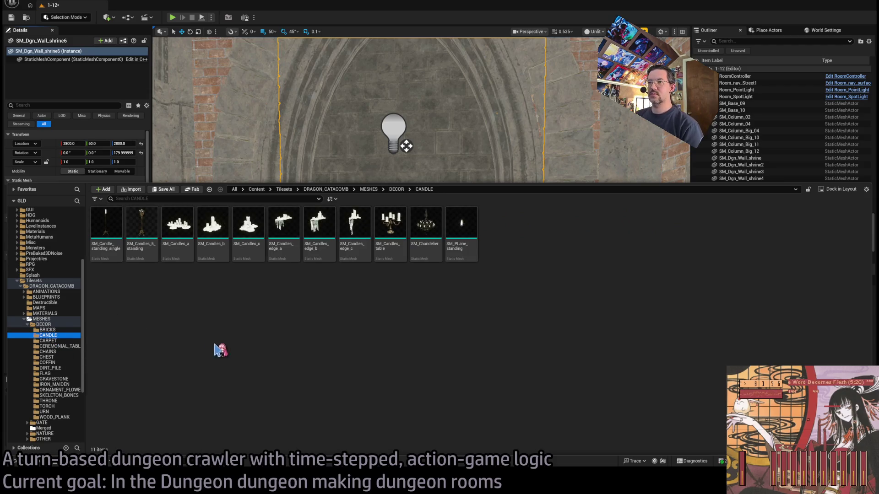
key(Down)
key(Down)
key(Down)
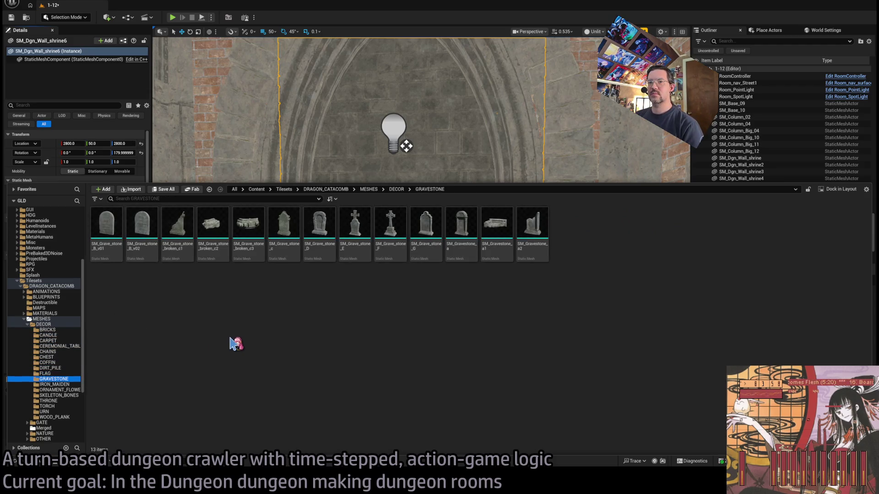
key(Down)
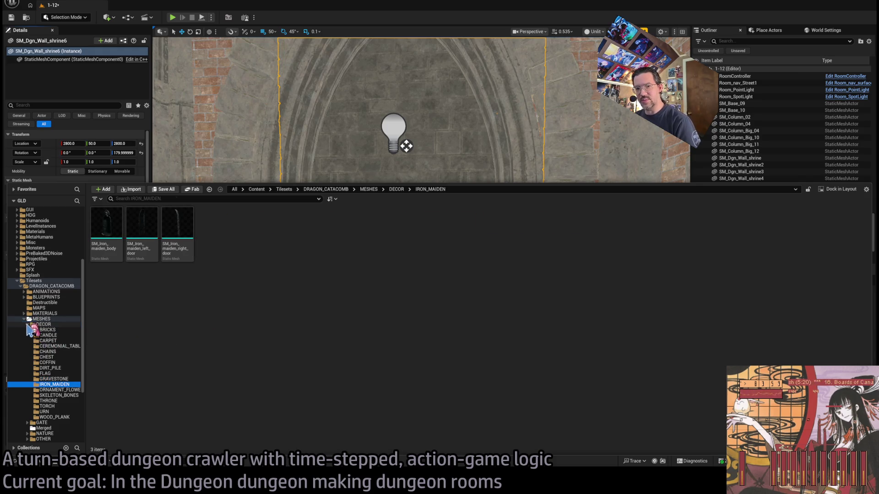
Step: Open MESHES > STRUCTURE > WALL and place SM_Wall_bar_a_2x1 above the exit arch
click(27, 324)
click(56, 331)
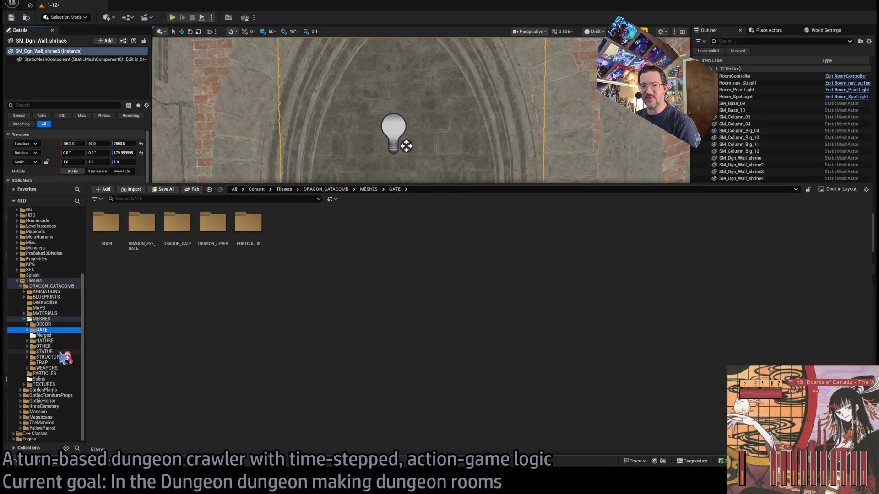
click(60, 352)
click(61, 357)
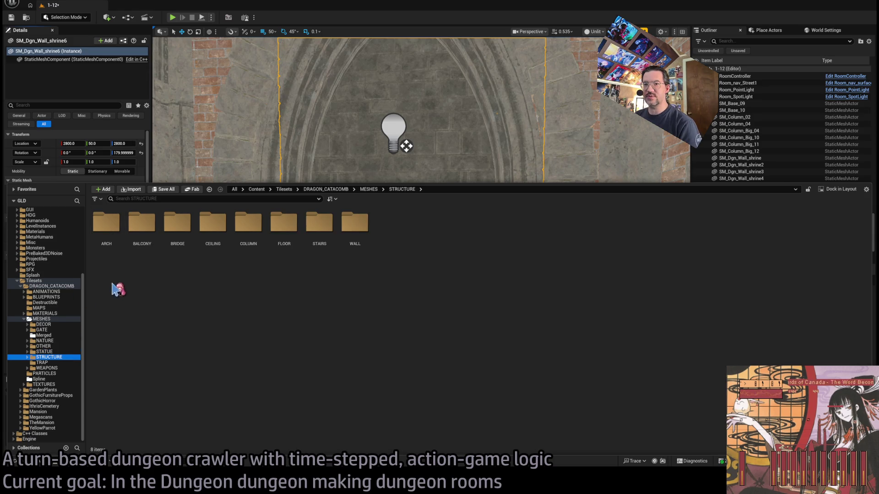
double_click(355, 224)
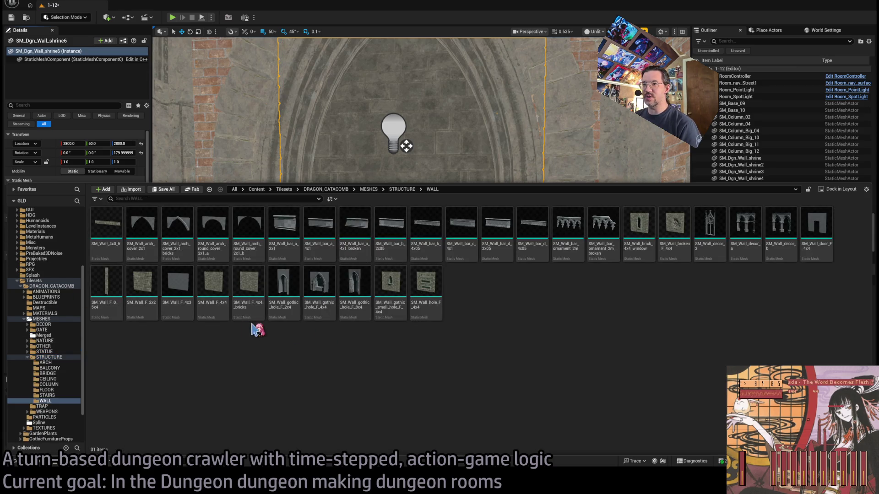
mouse_move(293, 253)
mouse_down()
mouse_move(367, 133)
mouse_move(325, 171)
mouse_move(345, 274)
mouse_up()
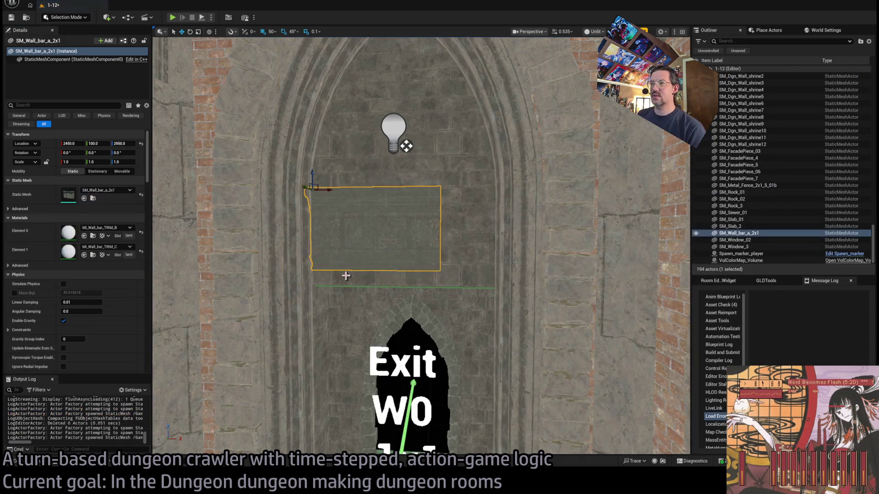
Step: Scale the SM_Wall_bar_a_2x1 panel to 1.5, raise it to Z 2990, and switch to Lit view
scroll(353, 270, up, 5)
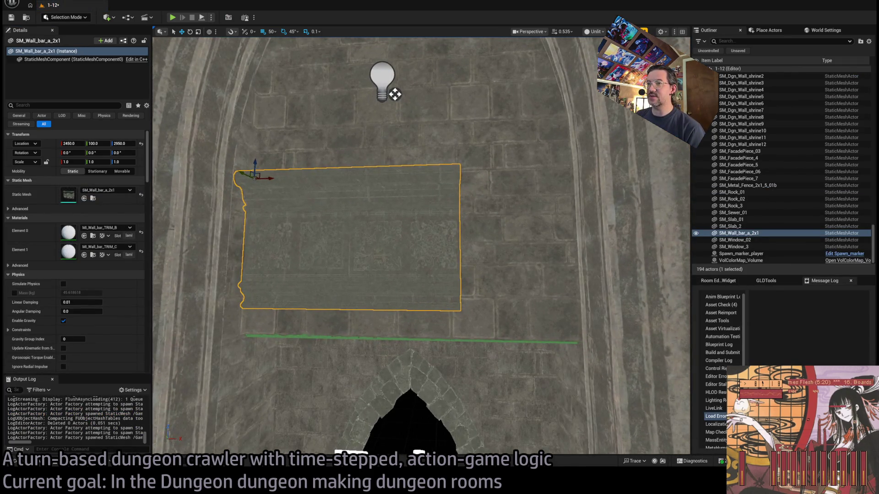
scroll(348, 215, down, 5)
key(r)
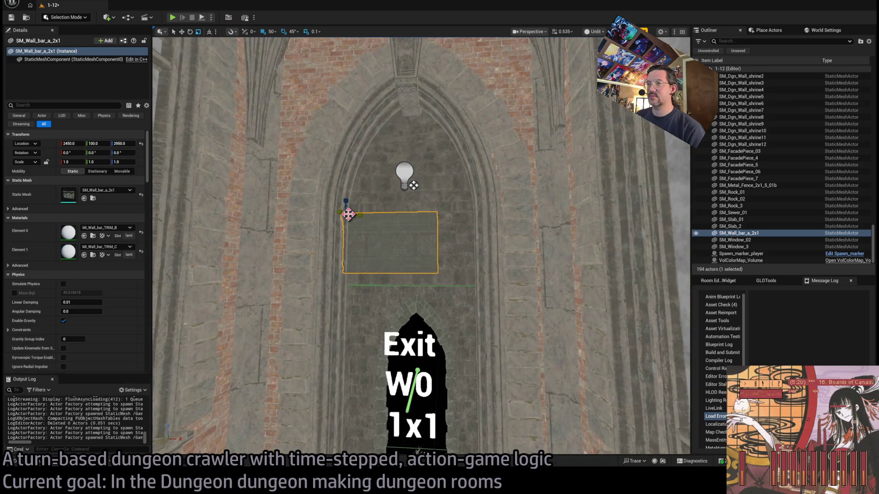
drag(347, 213, 353, 183)
key(w)
scroll(352, 183, up, 10)
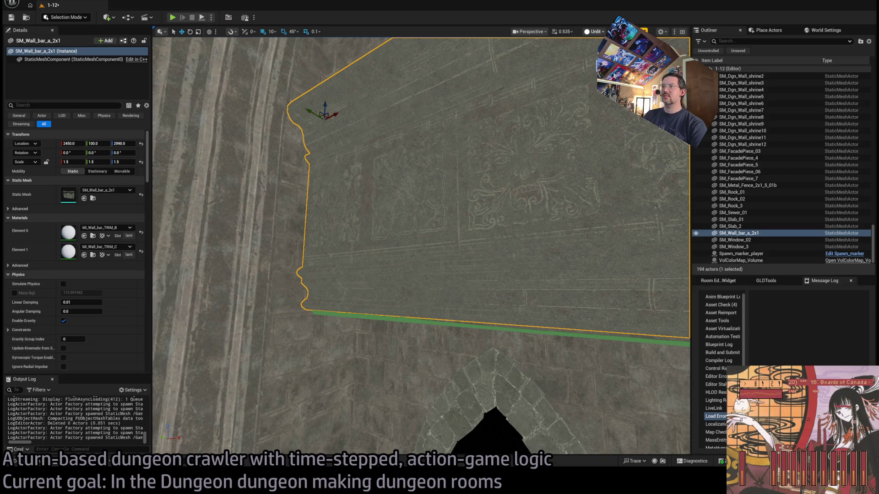
key(alt+4)
click(470, 213)
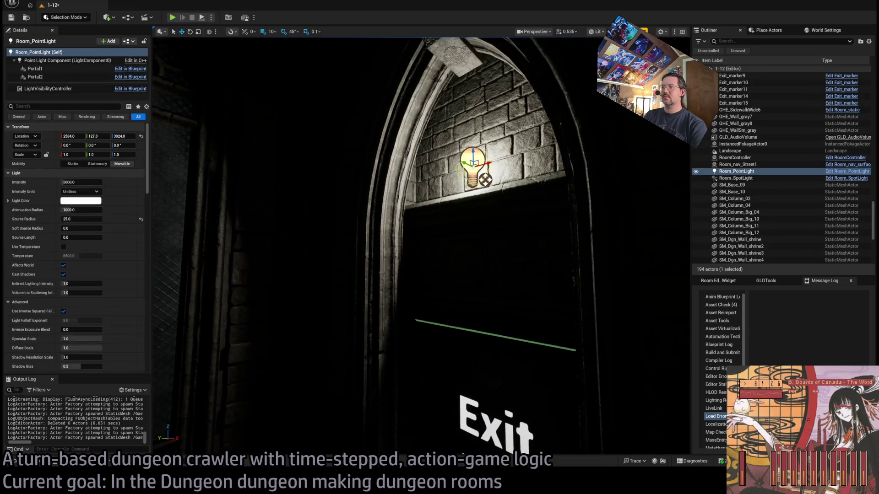
Step: Lower Room_PointLight to 2584, 317, 2784, just in front of the Exit W0 doorway
drag(485, 180, 345, 380)
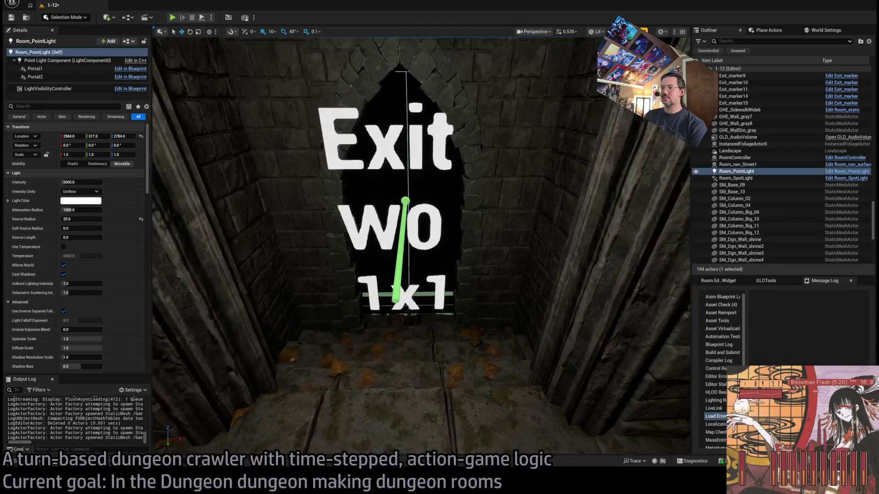
scroll(410, 163, down, 5)
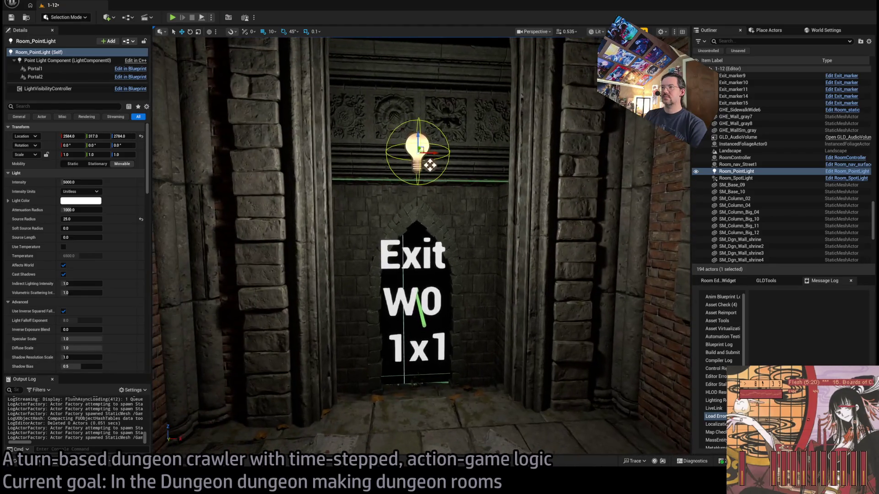
scroll(429, 165, down, 5)
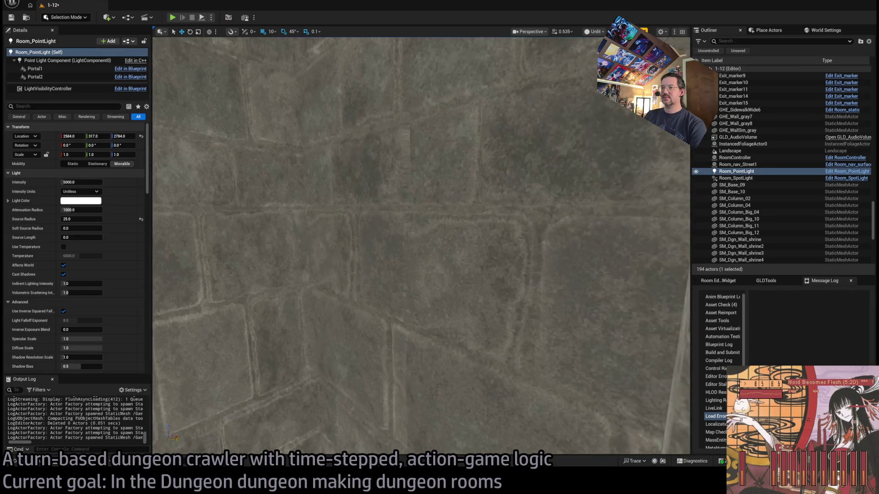
Step: Move SM_Dgn_Wall_shrine5, left of the Exit W0 doorway, 50 units along X to 2500
key(f)
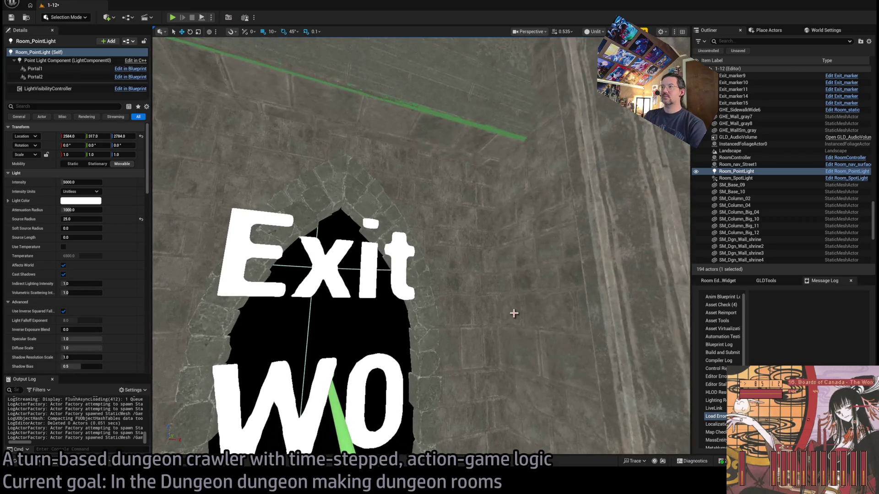
click(513, 314)
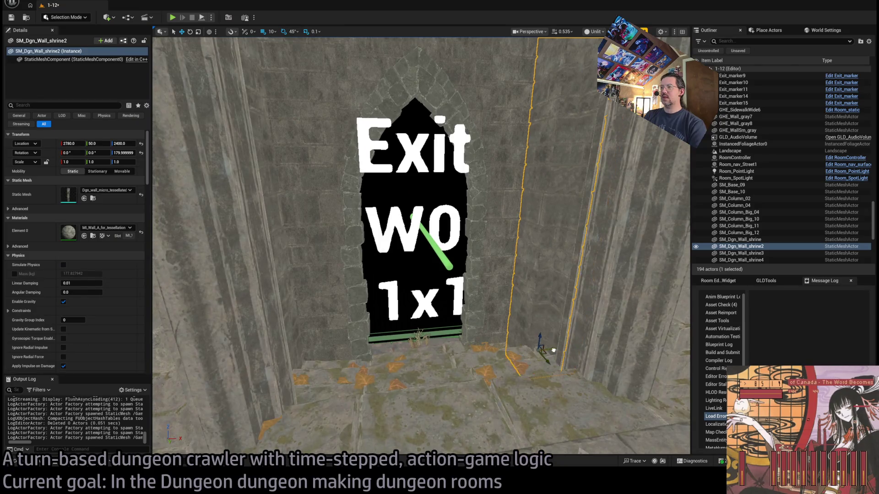
key(f)
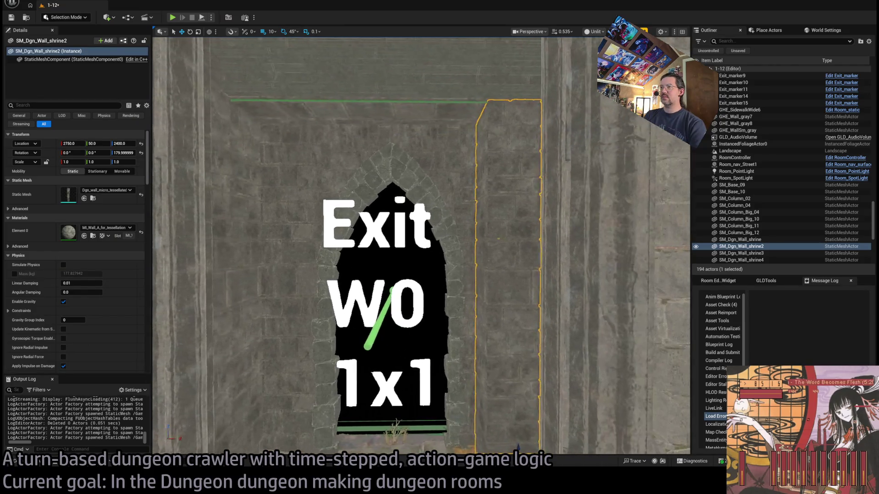
click(248, 292)
key(f)
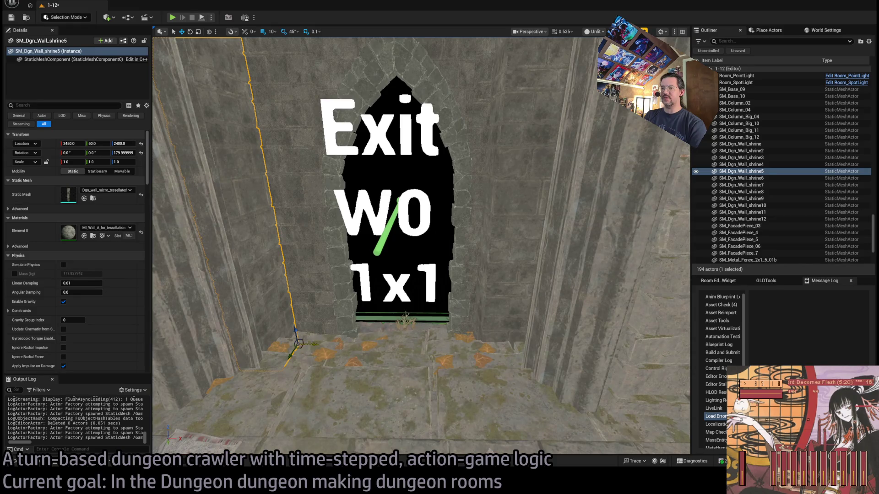
mouse_move(311, 344)
mouse_down()
mouse_move(346, 355)
mouse_move(349, 52)
mouse_up()
drag(375, 343, 375, 343)
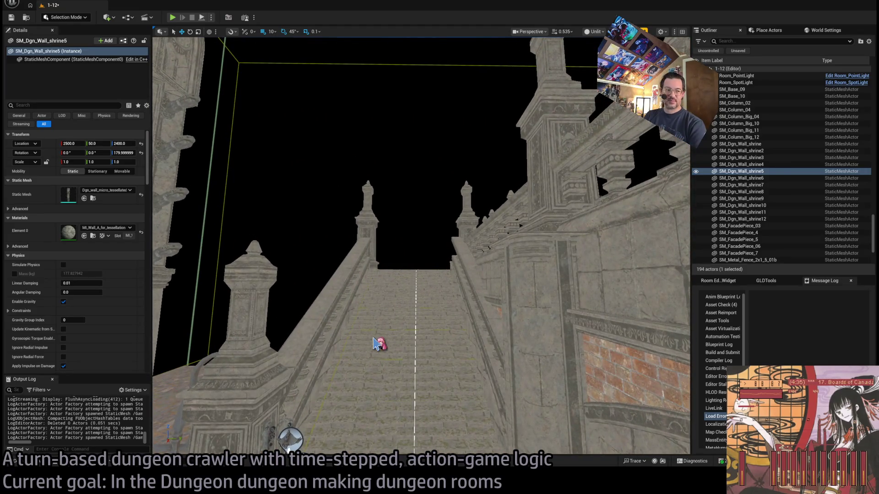
Step: Fly the view to the shrine wall near Exit N1 and bring up the DRAGON_CATACOMB WALL meshes
drag(444, 344, 444, 344)
drag(364, 196, 365, 196)
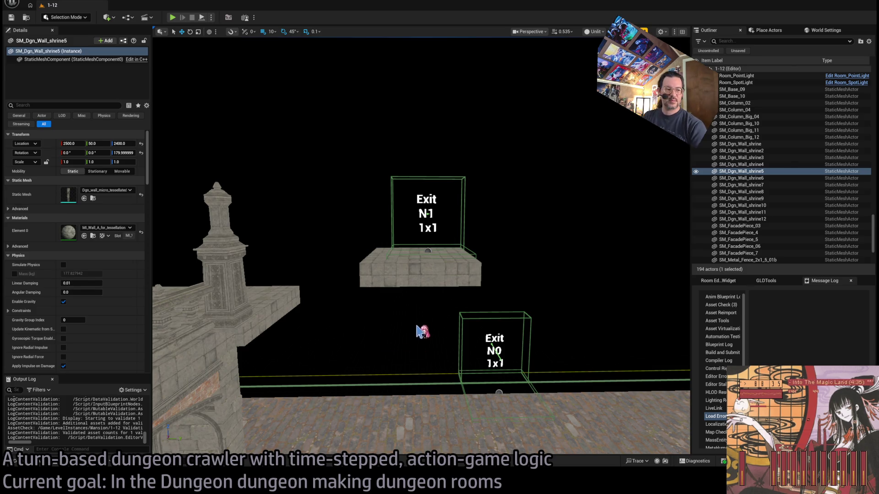
mouse_move(418, 333)
mouse_down()
mouse_move(348, 336)
mouse_move(220, 309)
mouse_move(211, 334)
mouse_move(251, 361)
mouse_move(257, 318)
mouse_move(275, 305)
mouse_move(329, 330)
mouse_move(321, 328)
mouse_move(339, 318)
mouse_move(293, 321)
mouse_move(457, 326)
mouse_move(142, 447)
mouse_up()
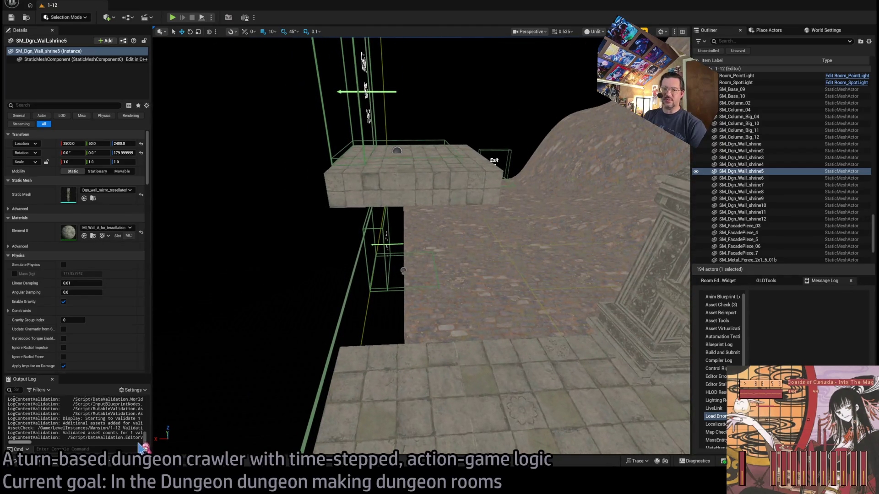
key(ctrl+space)
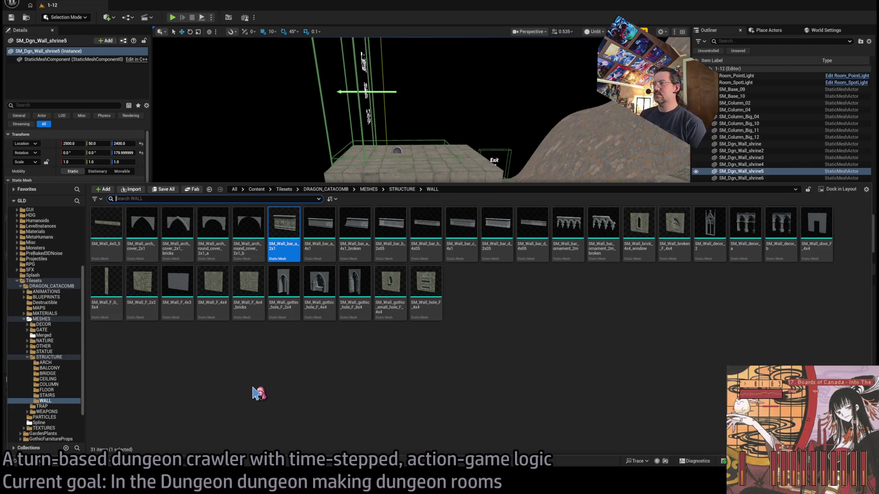
Step: Delete the raised stone slab below Exit N1
click(812, 239)
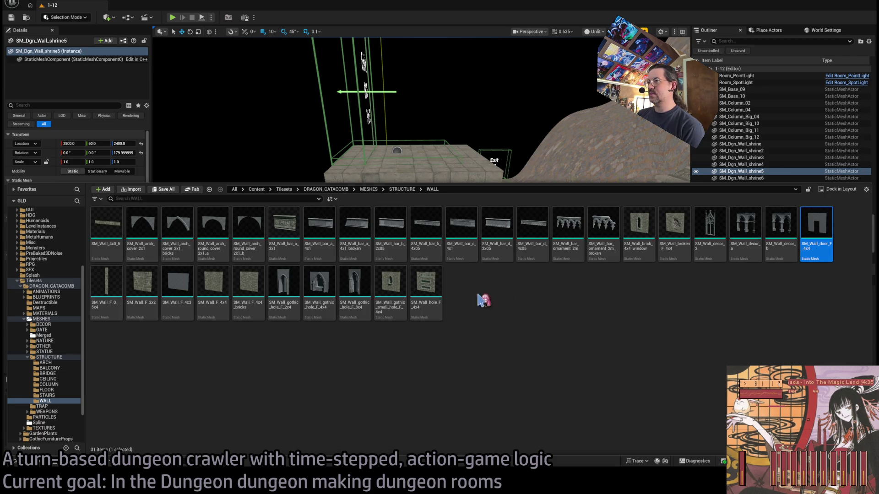
double_click(54, 287)
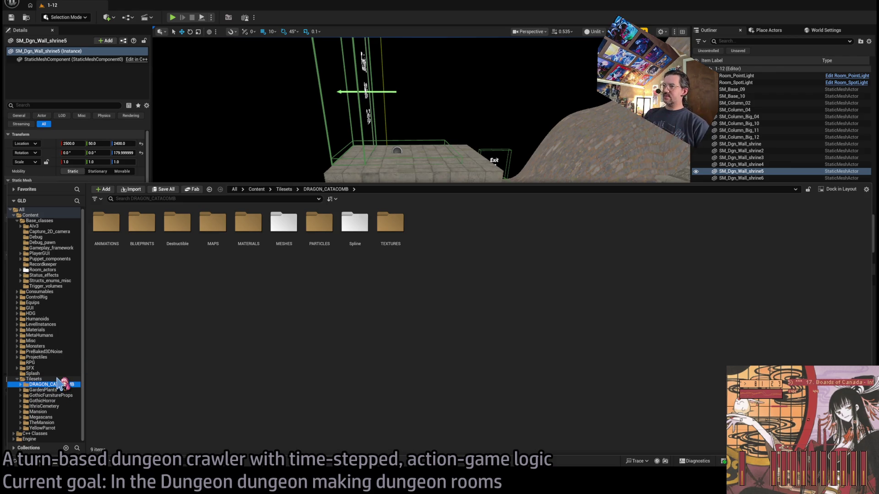
mouse_move(355, 151)
mouse_down()
mouse_move(356, 114)
mouse_move(398, 255)
mouse_up()
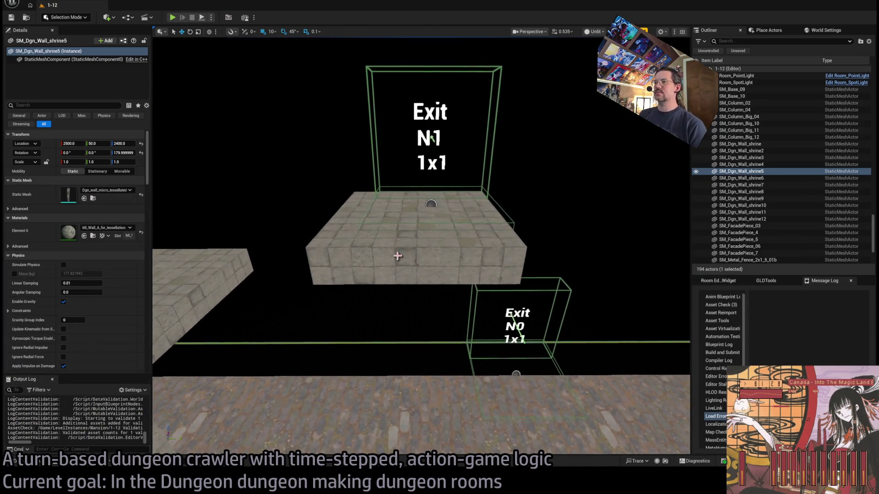
key(Delete)
Step: Browse the asset drawer to Tilesets > Mansion > StaticMeshes > Modular
click(25, 461)
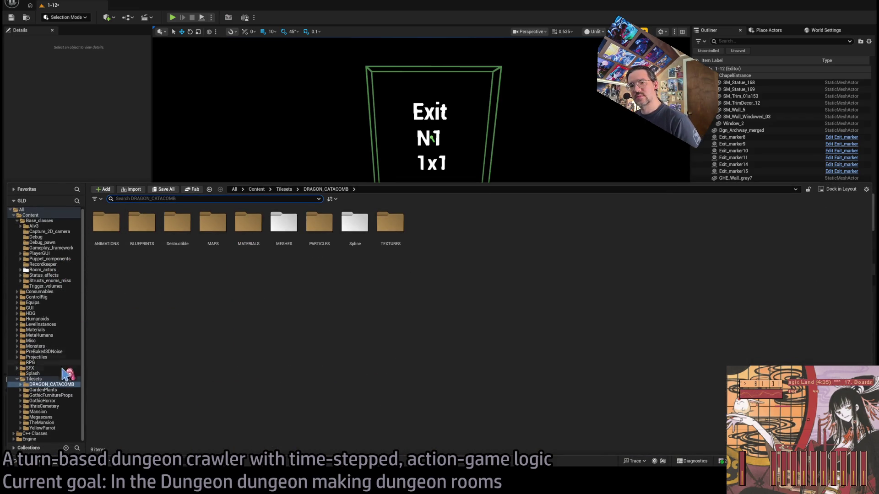
double_click(46, 380)
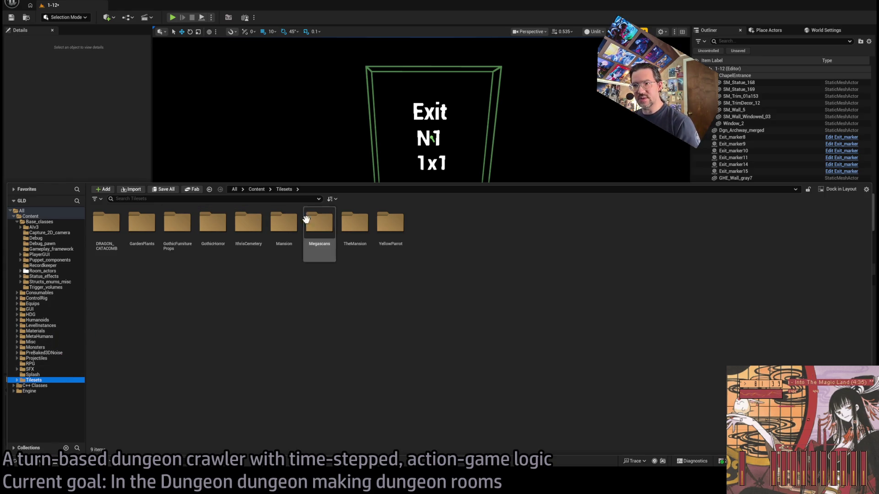
double_click(284, 223)
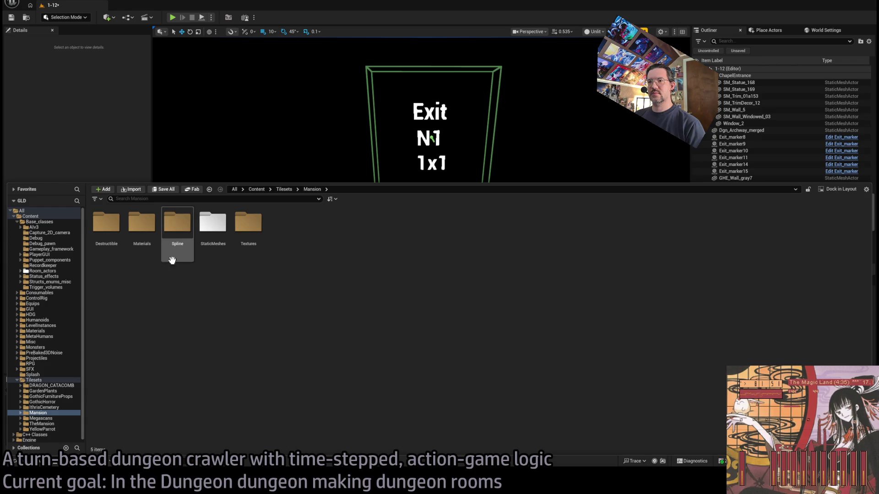
double_click(213, 224)
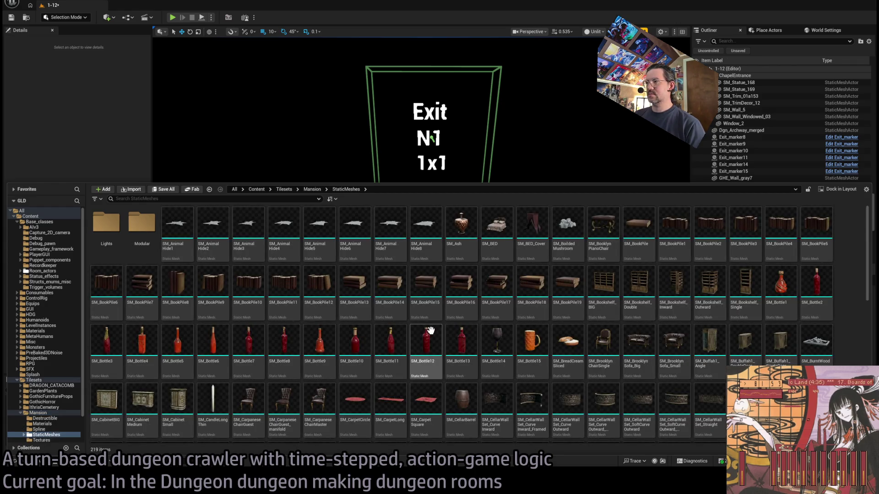
scroll(366, 334, down, 3)
scroll(430, 315, up, 3)
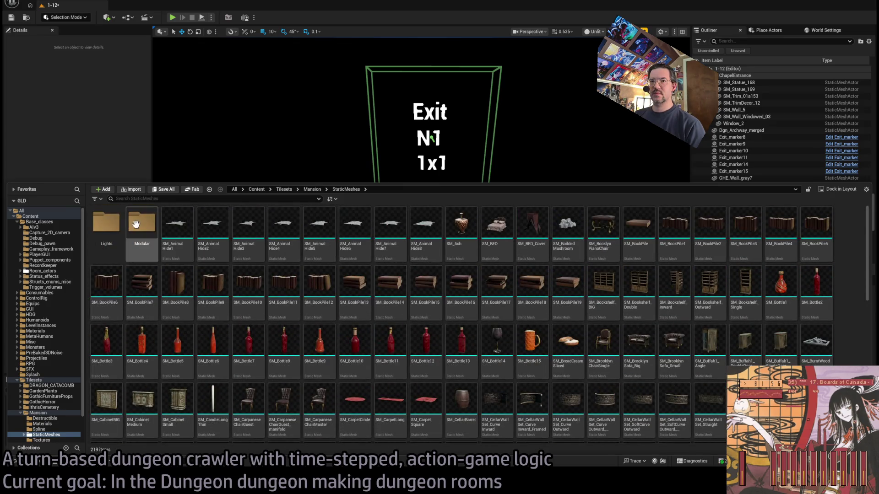
double_click(142, 224)
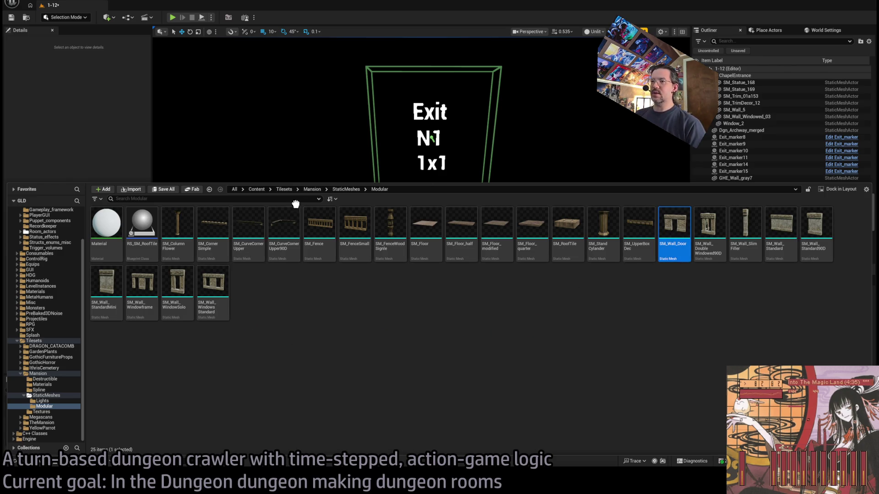
Step: Place SM_Wall_Door in the room and slide it along X to 4390
drag(295, 204, 284, 265)
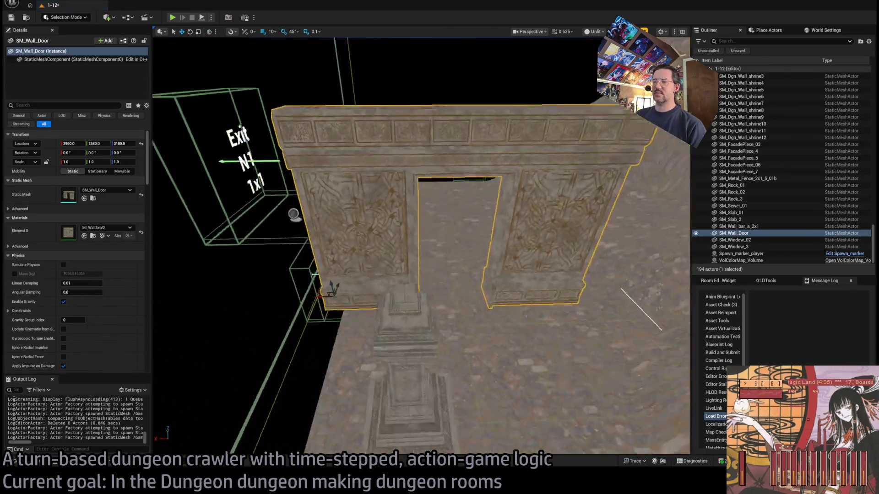
scroll(421, 248, down, 5)
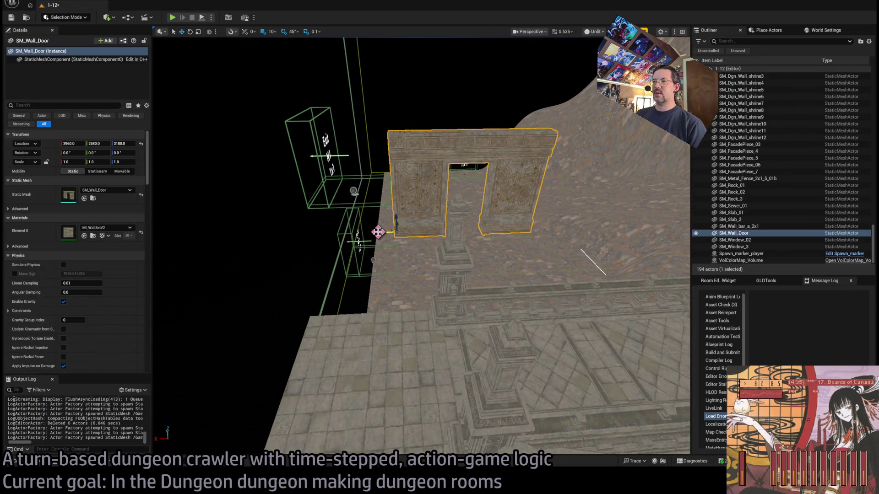
drag(378, 232, 274, 229)
key(f)
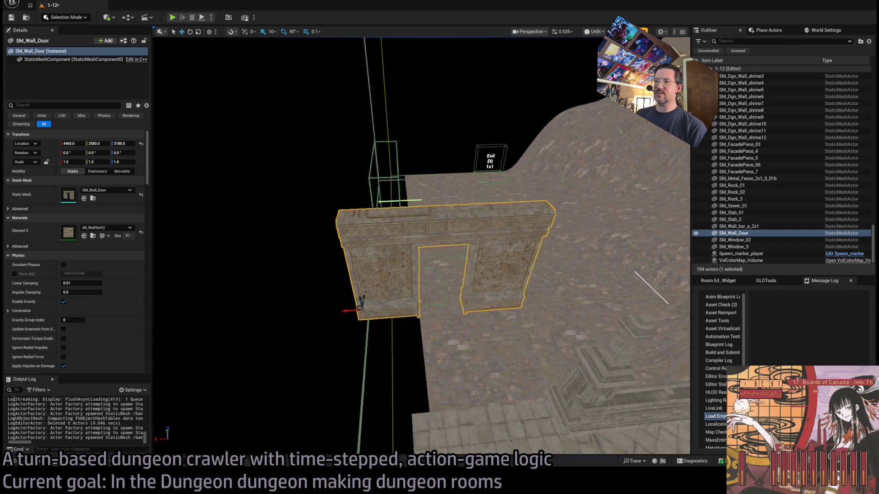
mouse_move(337, 325)
mouse_down()
mouse_move(358, 317)
mouse_move(277, 272)
mouse_move(223, 145)
mouse_move(334, 280)
mouse_up()
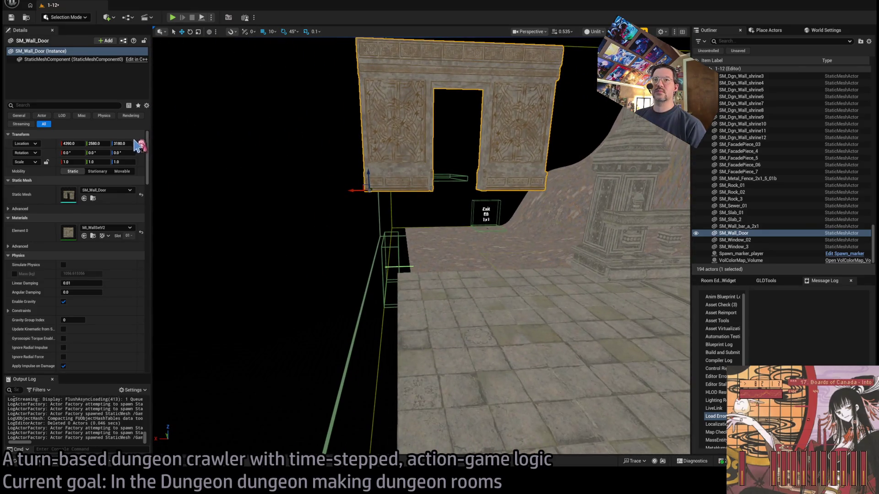
Step: Set the door wall's Location Z to 2400, raise it to 3000, then select the Exit N1 marker
text(2400)
key(Return)
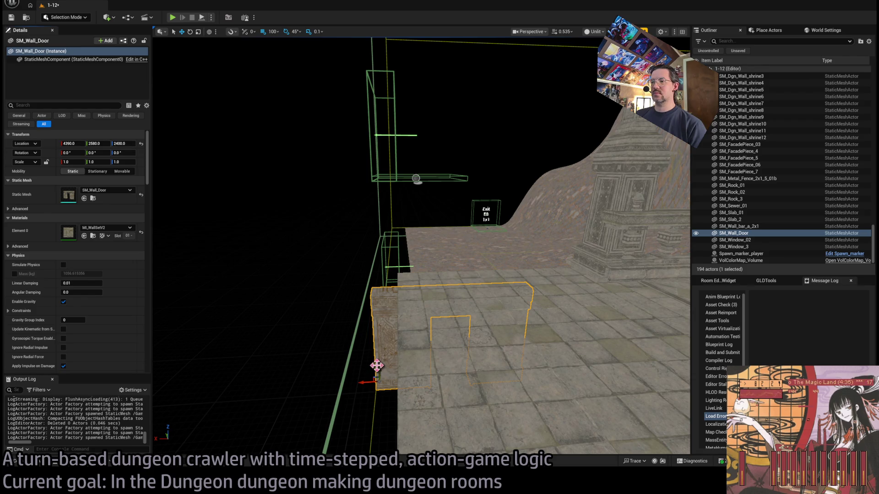
mouse_move(377, 365)
mouse_down()
mouse_move(385, 228)
mouse_move(320, 265)
mouse_move(251, 277)
mouse_move(365, 296)
mouse_up()
key(f)
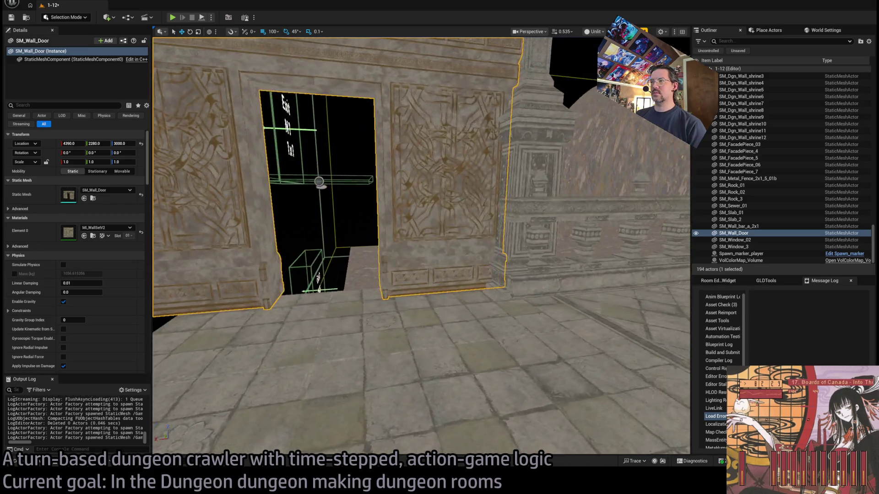
mouse_move(421, 247)
mouse_down()
mouse_move(396, 254)
mouse_move(460, 264)
mouse_move(531, 255)
mouse_move(494, 229)
mouse_move(467, 229)
mouse_up()
click(460, 257)
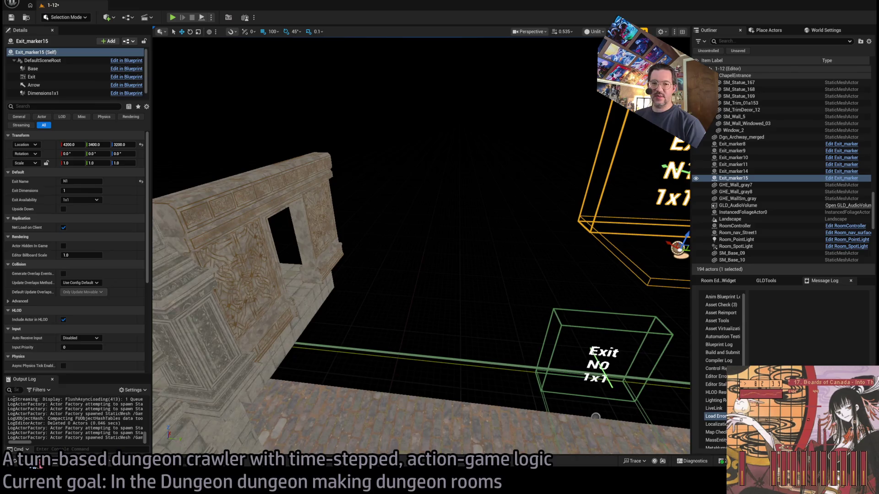
Step: Place SM_Stairs from Mansion/StaticMeshes and turn it 180° to face the other way
click(34, 463)
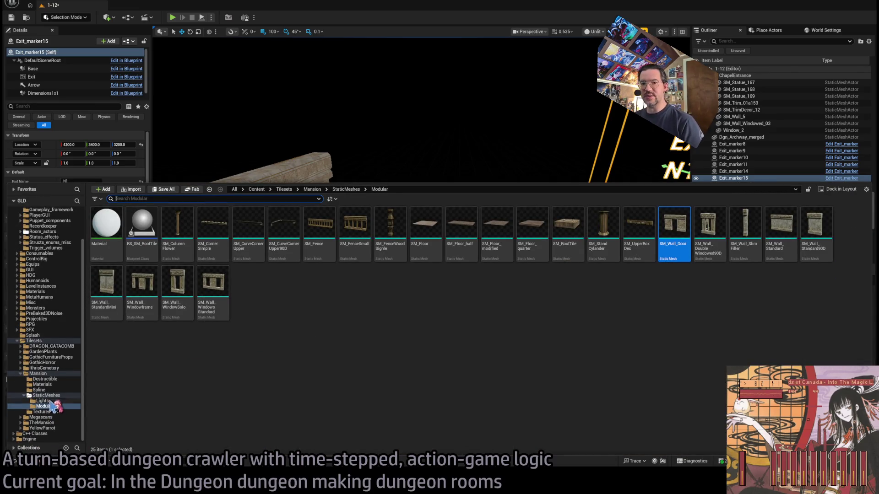
click(46, 395)
scroll(355, 316, down, 10)
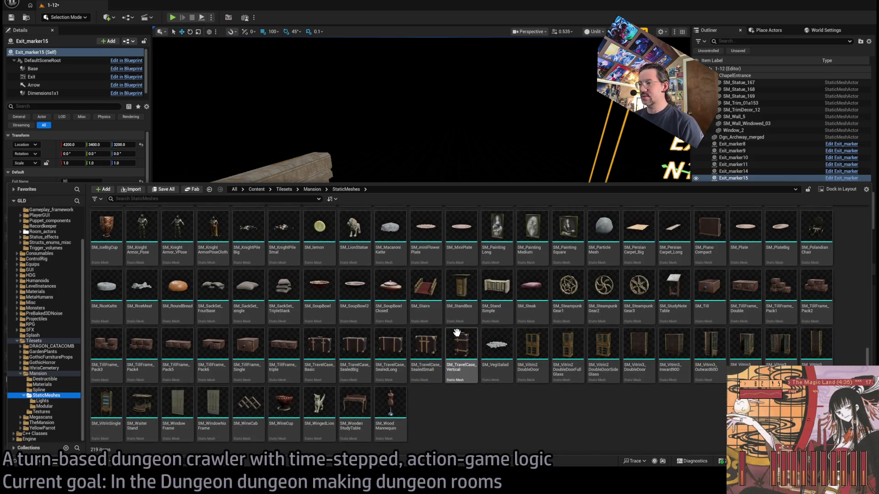
mouse_move(425, 286)
mouse_down()
mouse_move(421, 190)
mouse_move(349, 280)
mouse_move(355, 327)
mouse_move(329, 315)
mouse_up()
key(f)
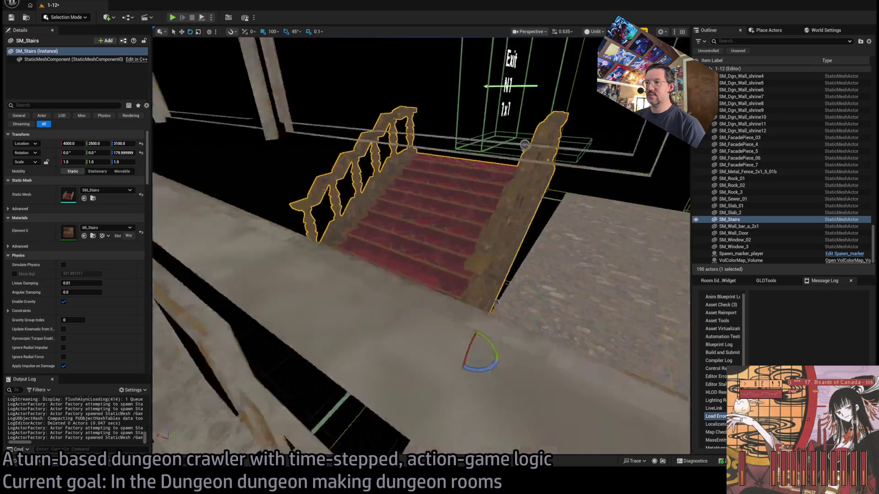
key(w)
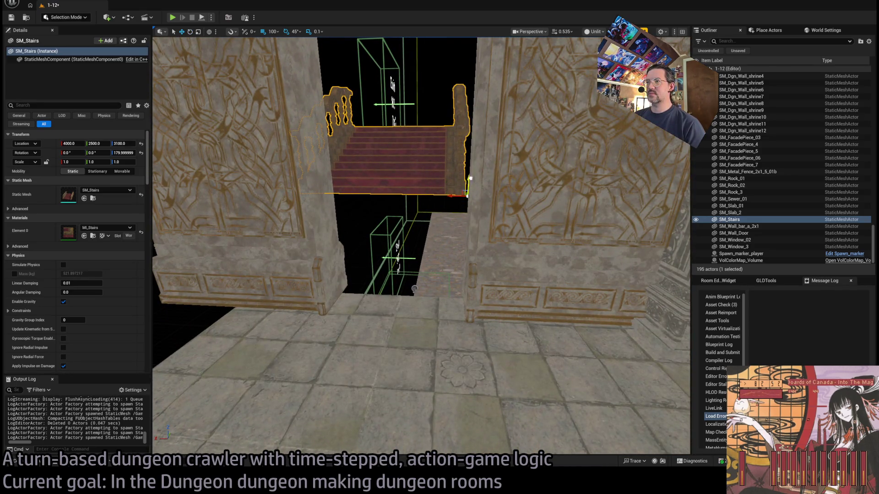
Step: Move the staircase to Y 2900 and Z 3050 using 50-unit snapping
drag(477, 210, 426, 215)
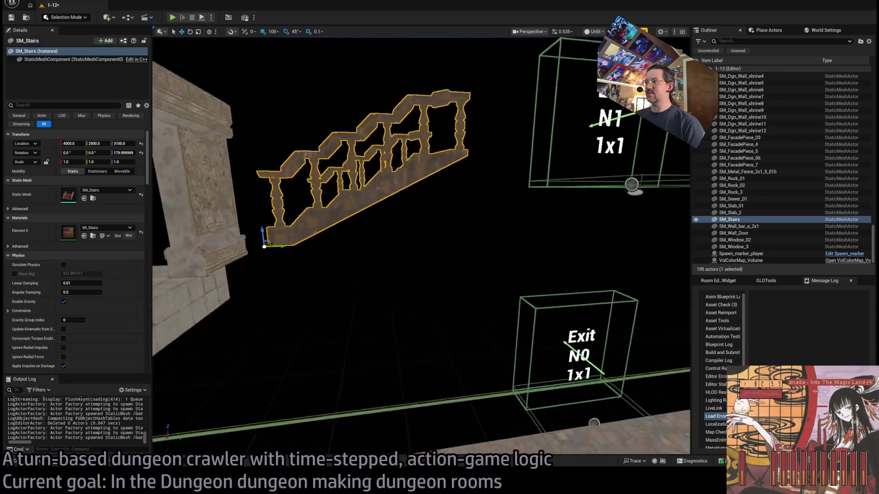
drag(277, 245, 455, 243)
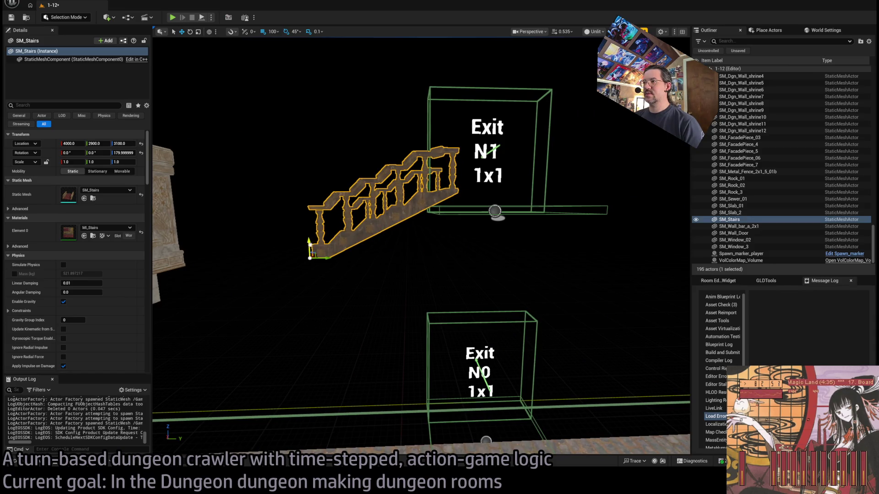
drag(310, 244, 313, 276)
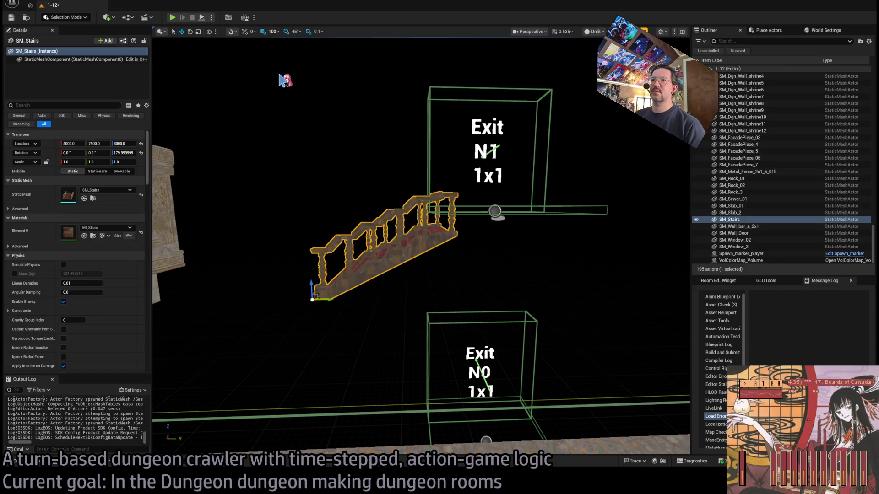
key(bracketleft)
mouse_move(313, 285)
mouse_down()
mouse_move(315, 263)
mouse_move(342, 280)
mouse_move(382, 268)
mouse_up()
mouse_move(494, 254)
mouse_down()
mouse_move(388, 255)
mouse_move(371, 239)
mouse_move(377, 281)
mouse_up()
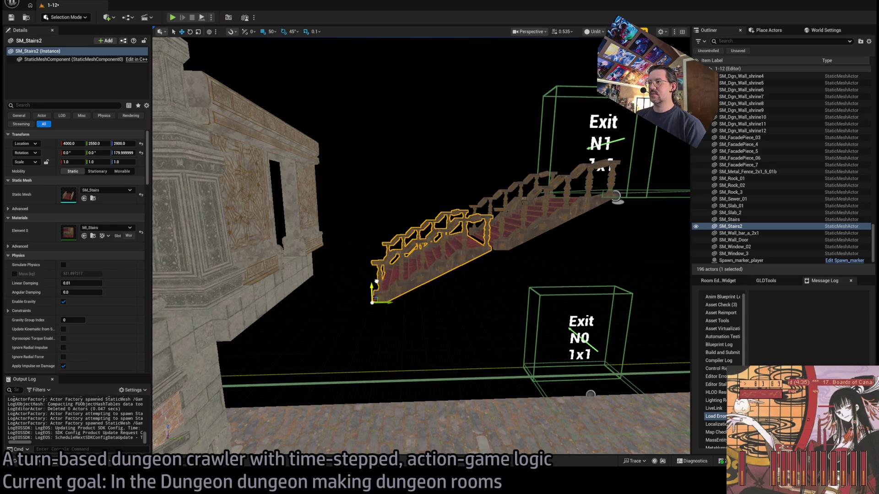
Step: Turn off rotation snapping and raise the second staircase SM_Stairs2 to Z 2910
drag(421, 247, 419, 229)
drag(409, 106, 409, 99)
click(282, 33)
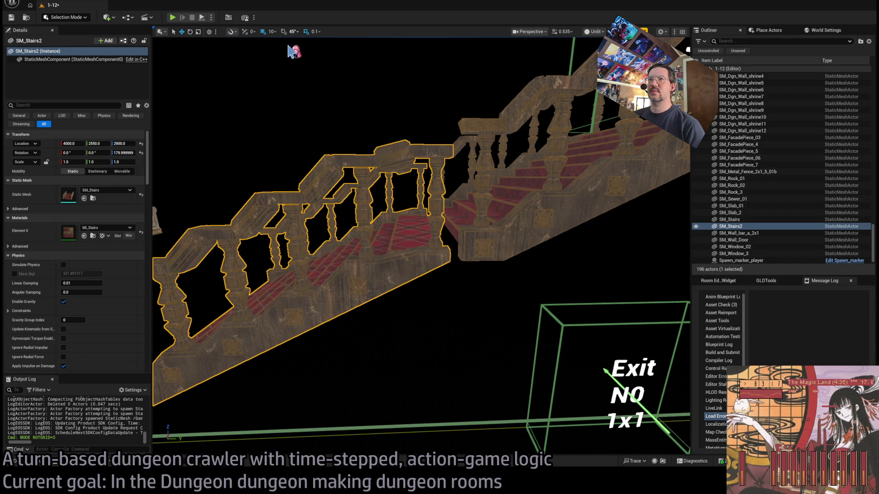
scroll(196, 353, down, 3)
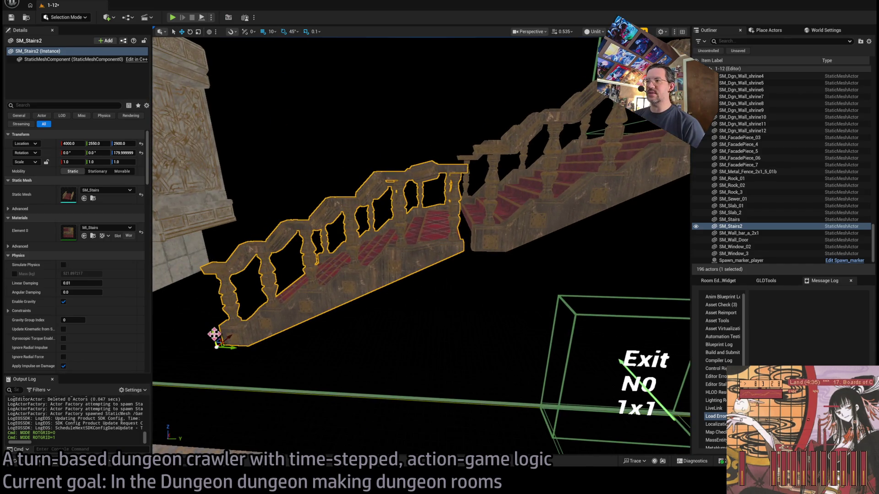
drag(215, 335, 238, 339)
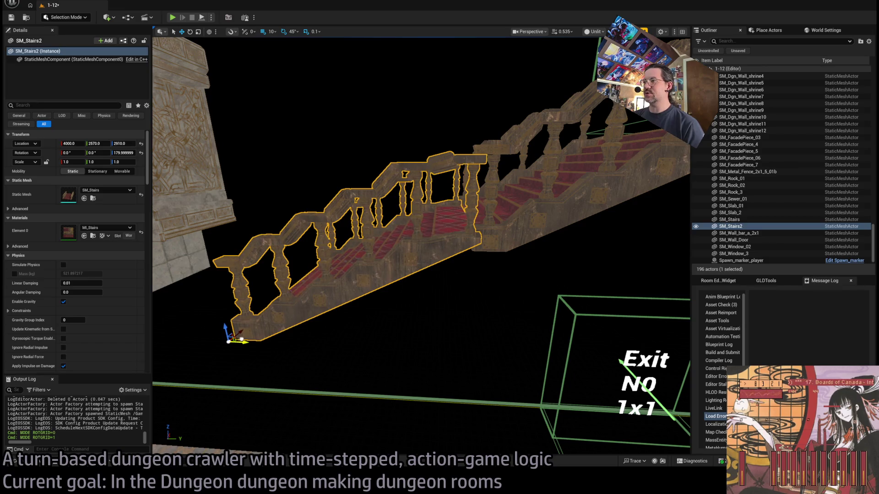
Step: Inspect SM_Stairs2 and delete the duplicate staircase
scroll(214, 335, up, 2)
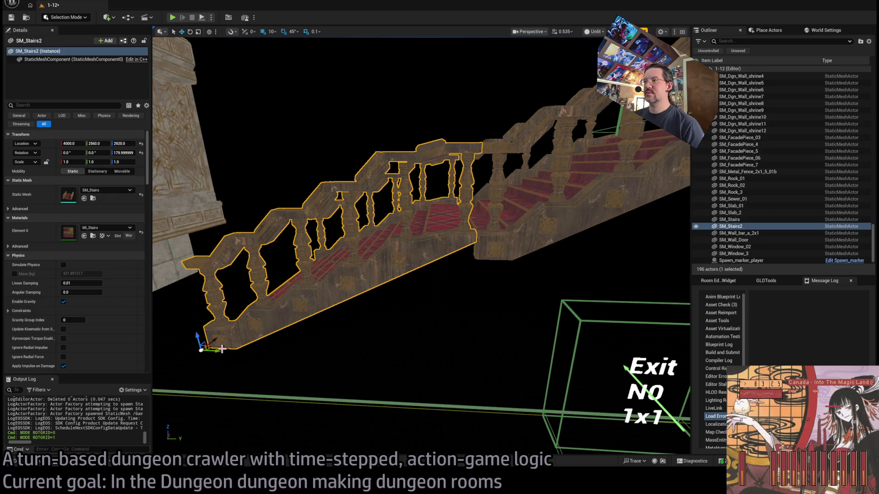
scroll(222, 349, up, 6)
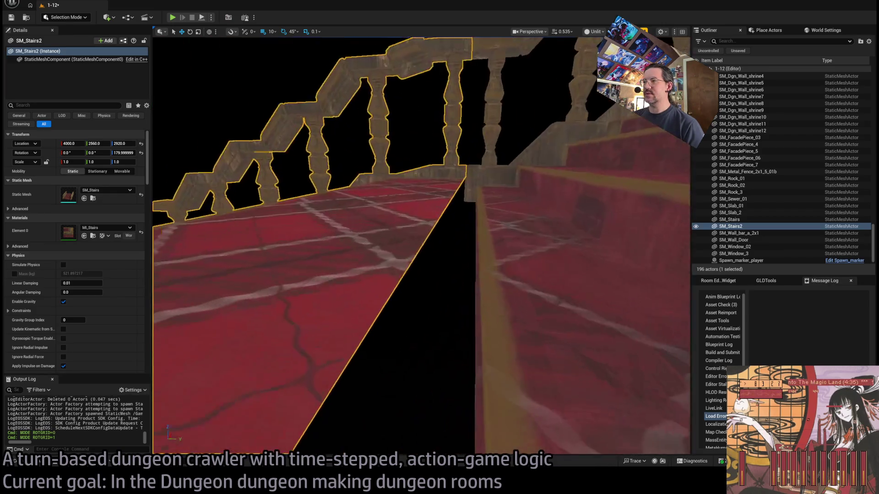
scroll(233, 320, down, 10)
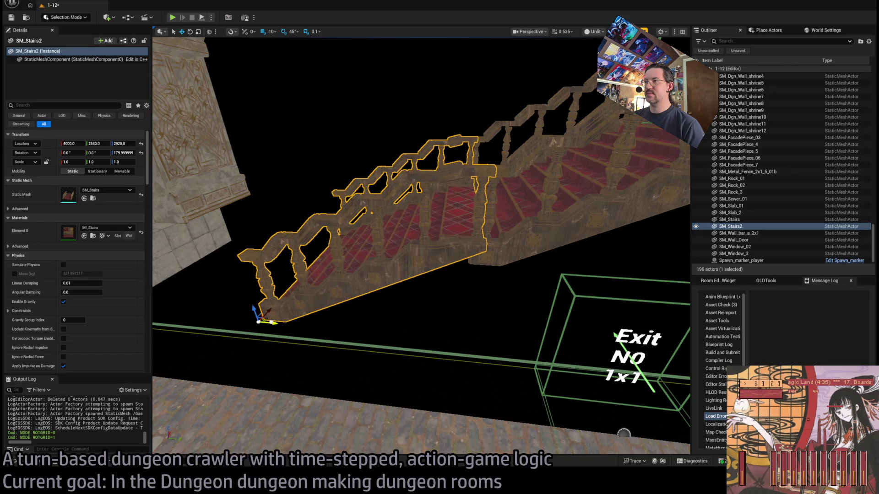
scroll(289, 298, up, 8)
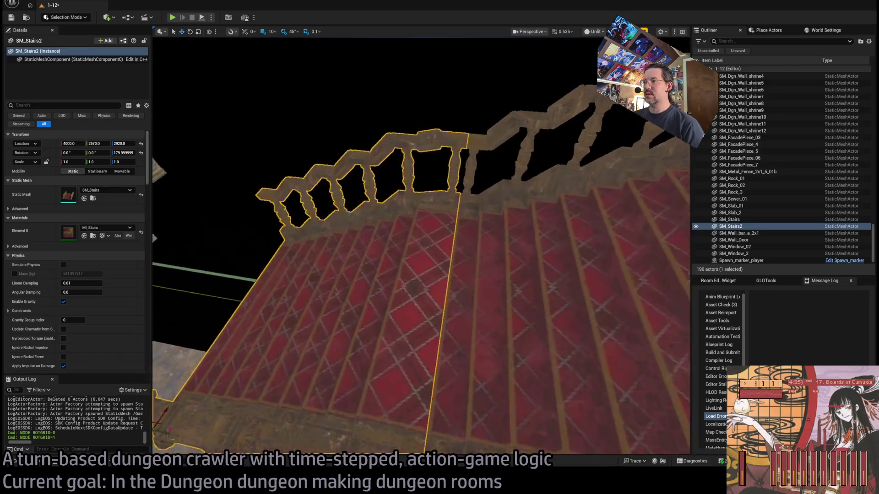
scroll(421, 248, down, 8)
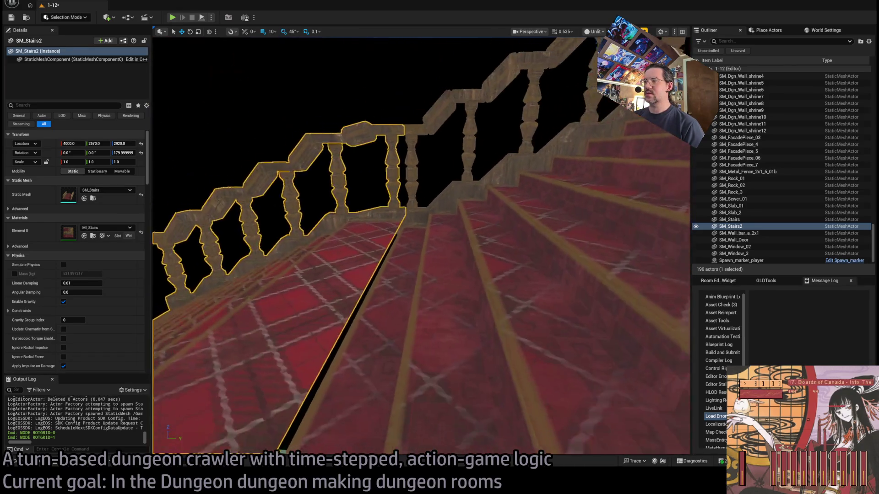
scroll(243, 404, down, 4)
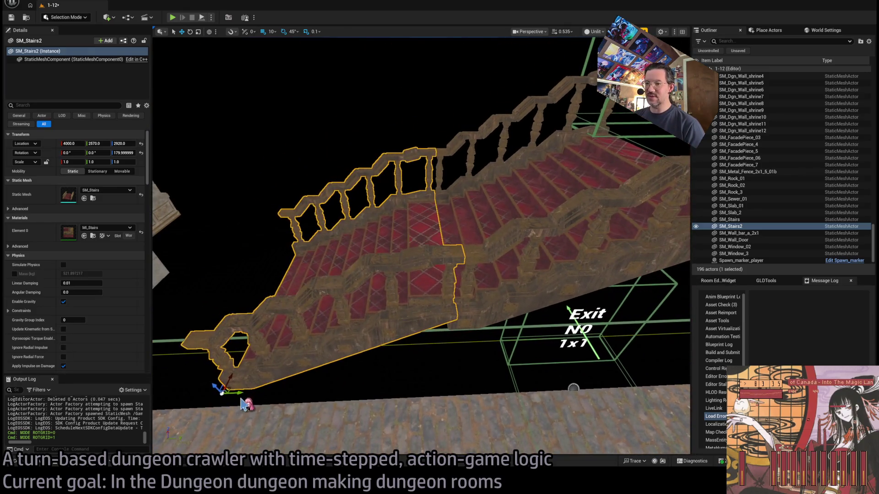
scroll(421, 247, up, 8)
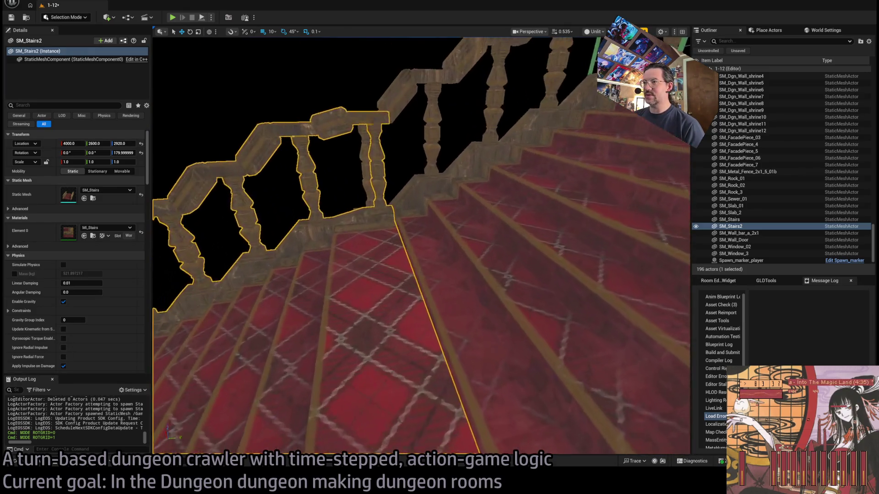
scroll(421, 247, down, 8)
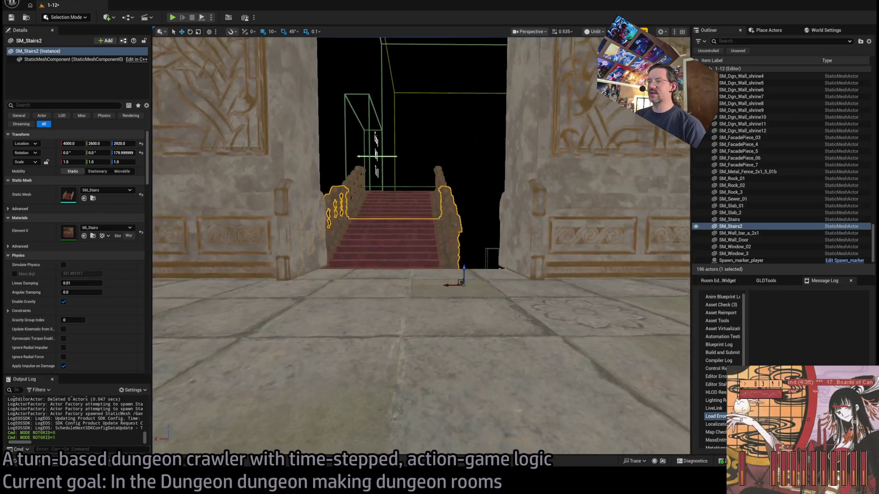
key(Delete)
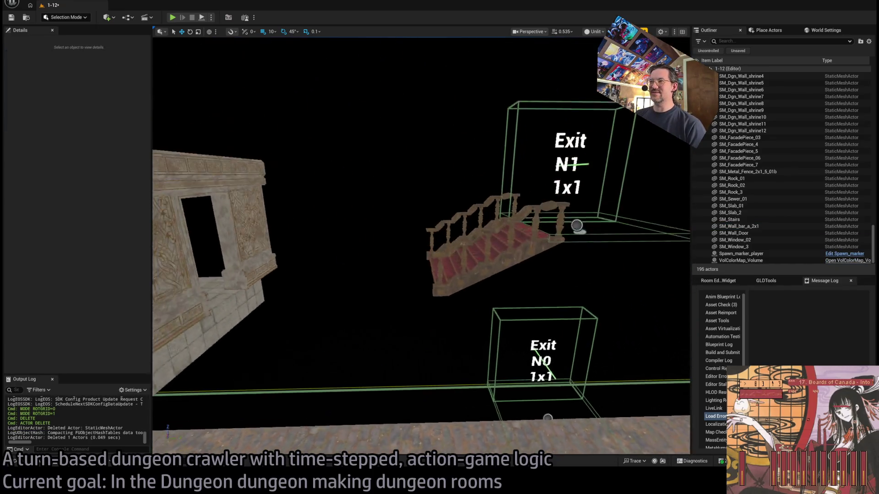
Step: Alt-drag the GHE_SidewalkWide7 floor piece to place a duplicate beside it
click(504, 248)
click(280, 290)
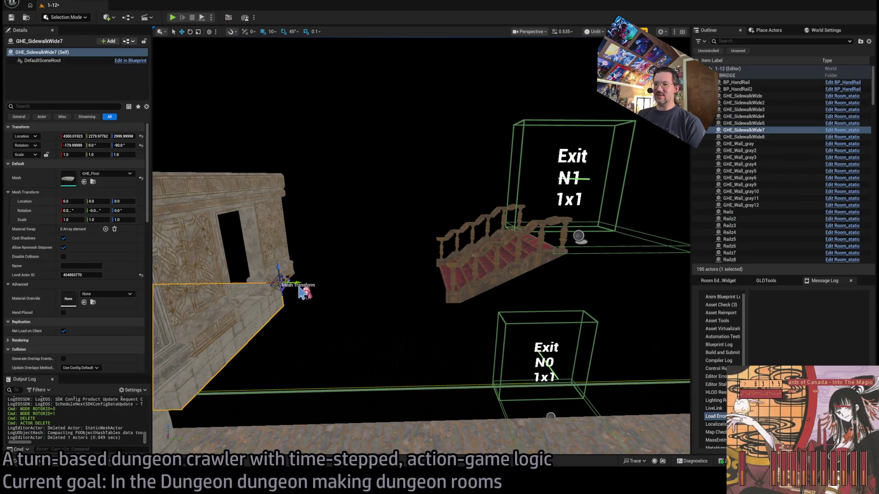
alt+drag(302, 293, 307, 293)
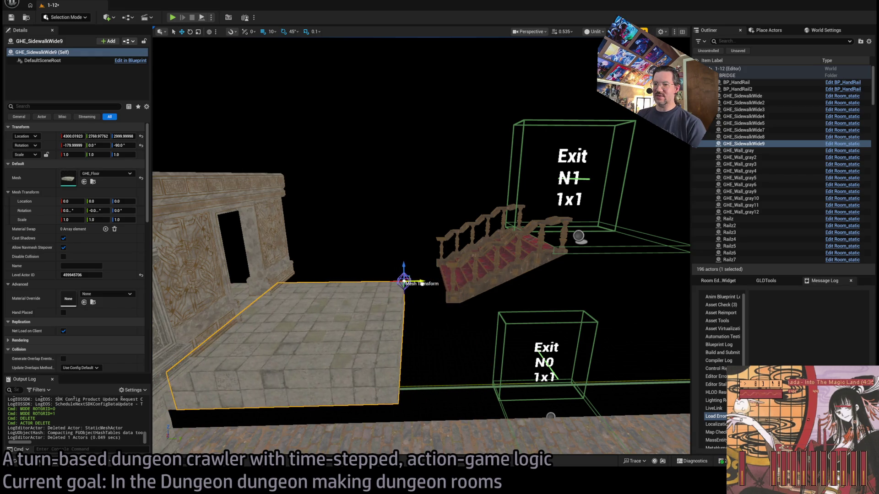
Step: Scale SM_Stairs to 1.3 and move it back along X to 3860
click(469, 261)
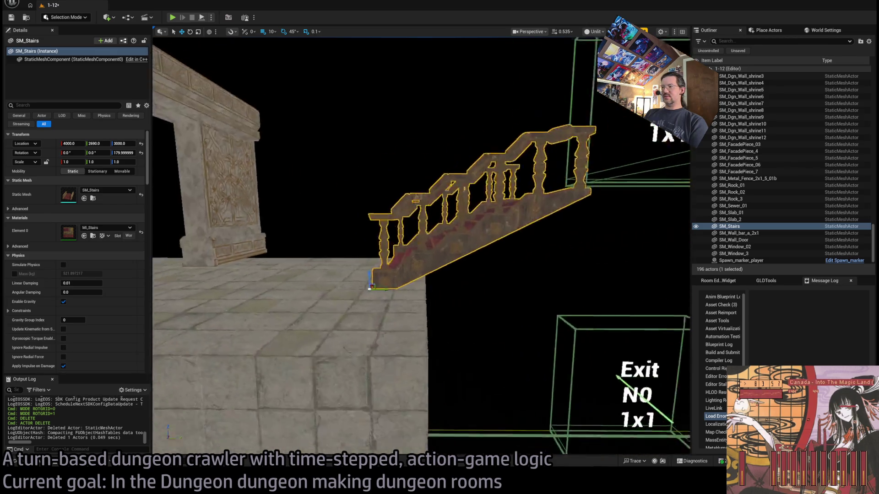
scroll(421, 242, down, 3)
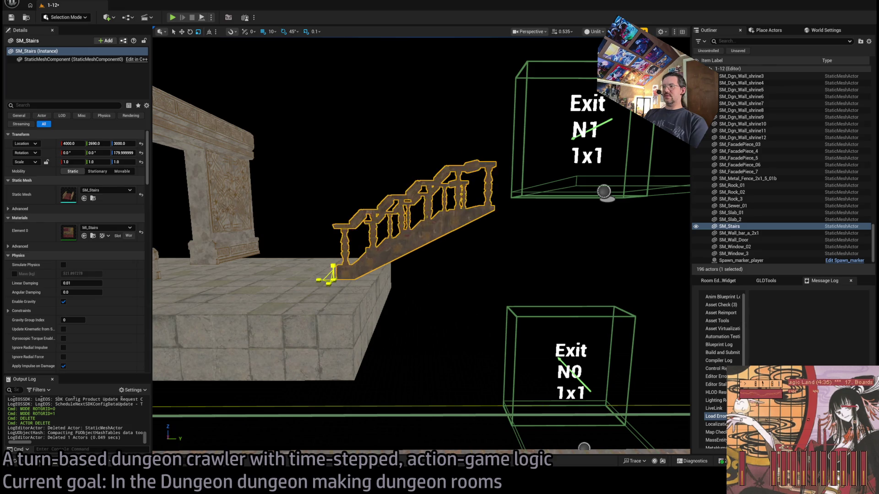
key(w)
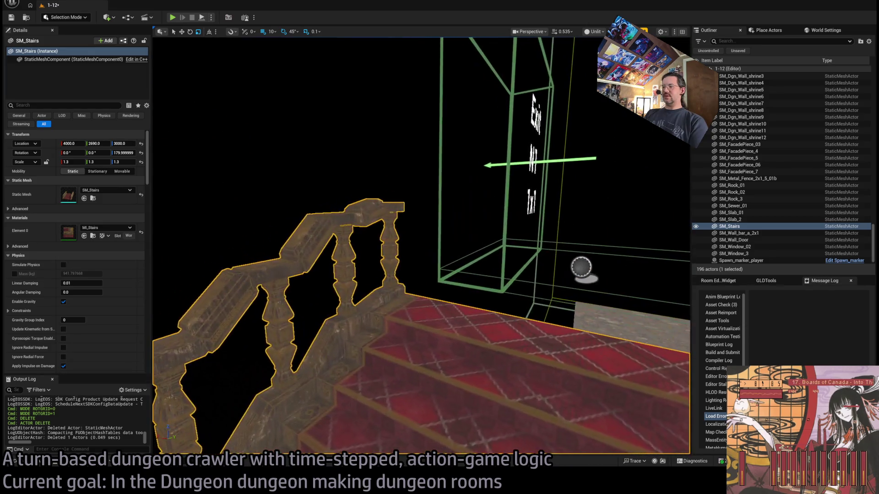
scroll(540, 317, up, 5)
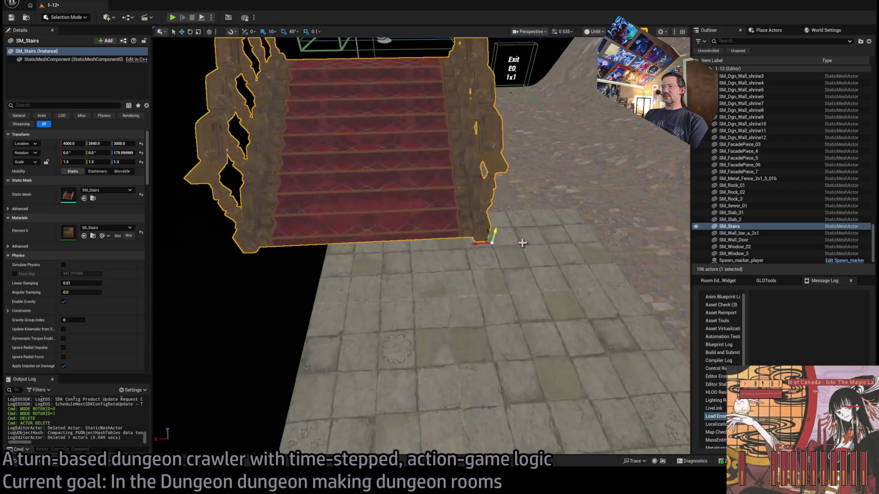
drag(486, 240, 556, 242)
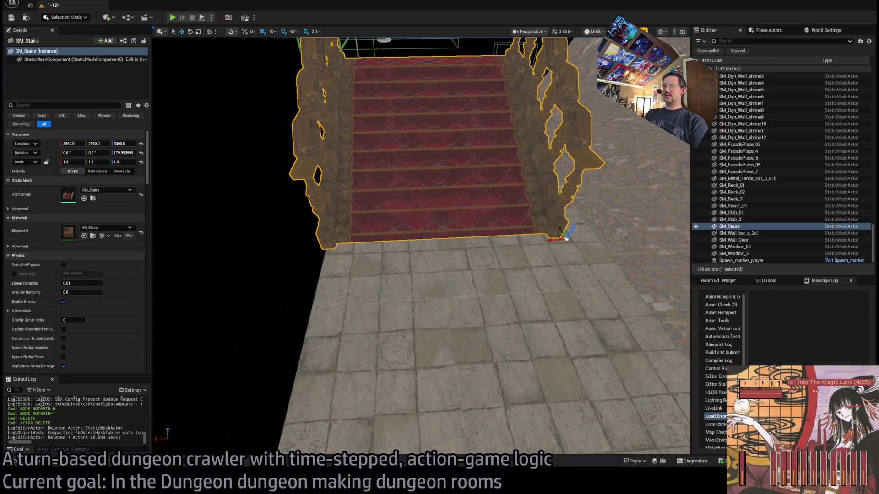
scroll(567, 239, down, 10)
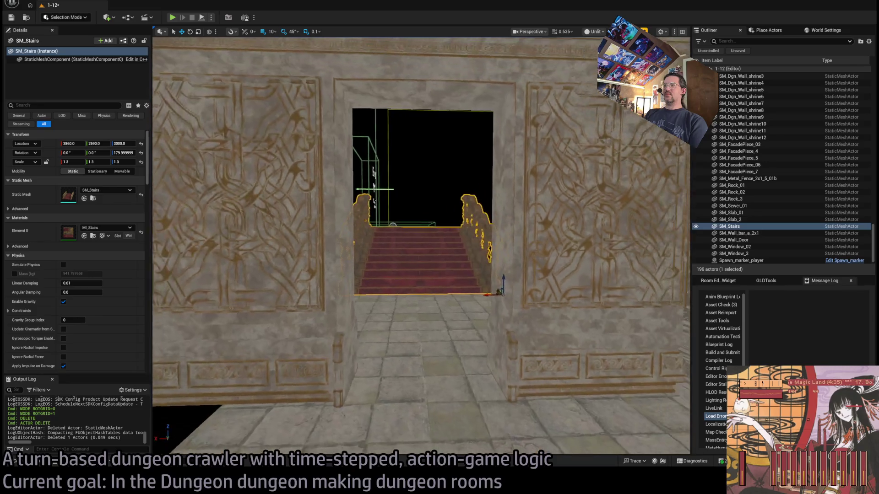
scroll(422, 245, down, 6)
scroll(421, 246, up, 8)
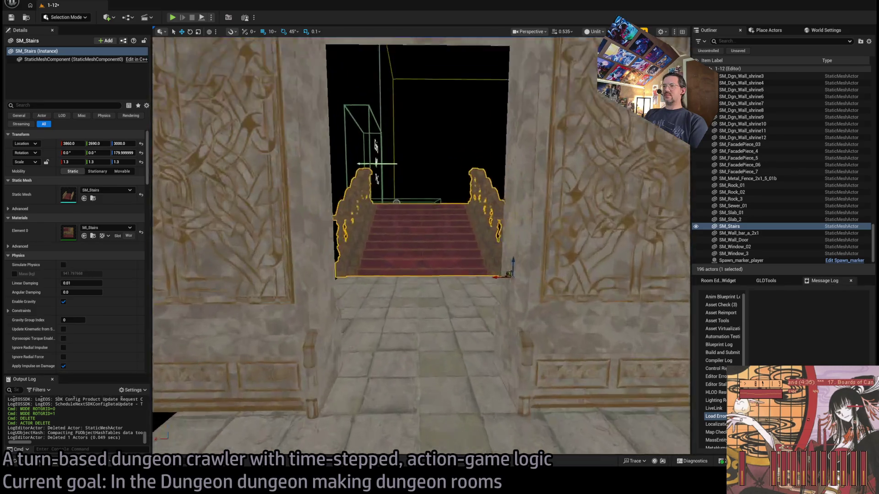
scroll(218, 393, up, 10)
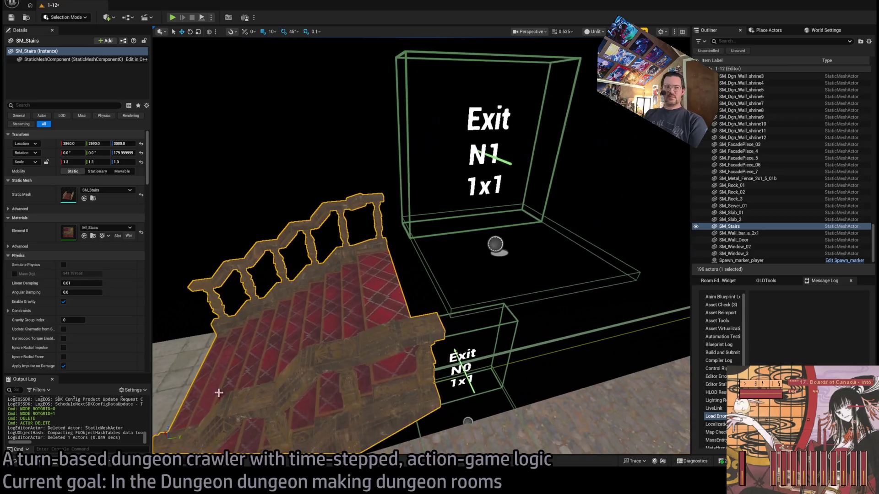
key(ctrl+b)
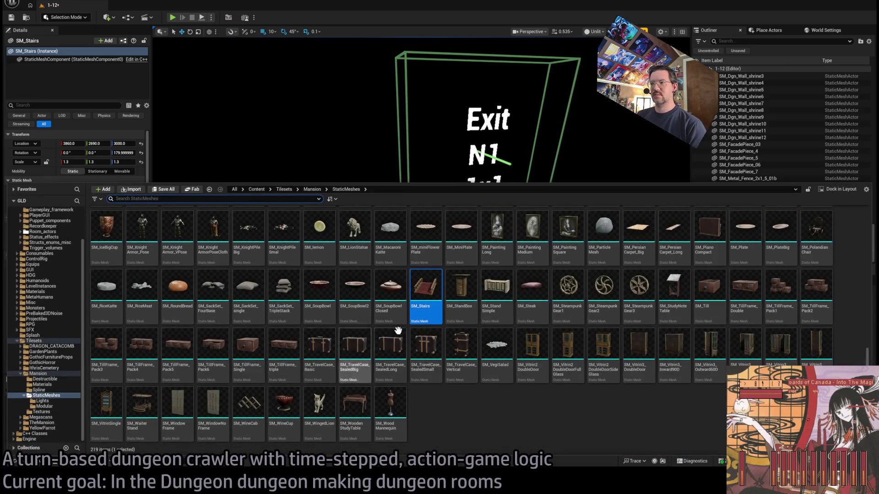
Step: Set grid snap to 100 and place an SM_Floor_modified tile from Modular under Exit N1
scroll(412, 353, up, 10)
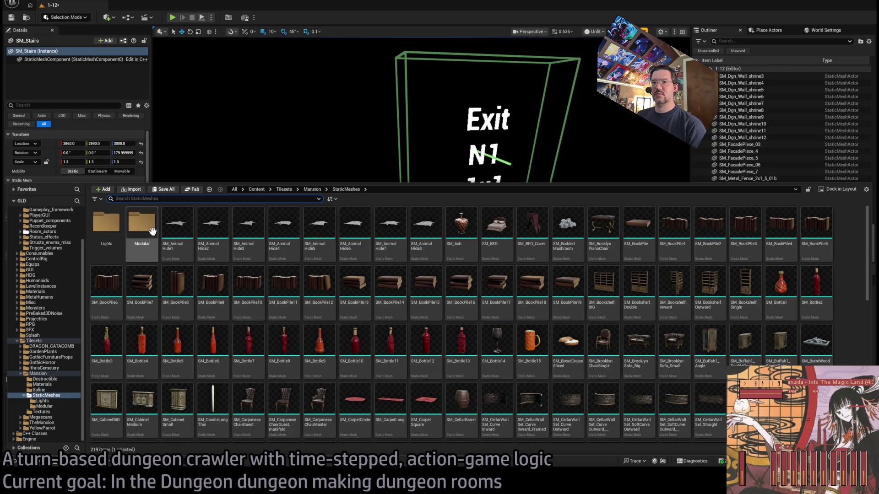
double_click(152, 231)
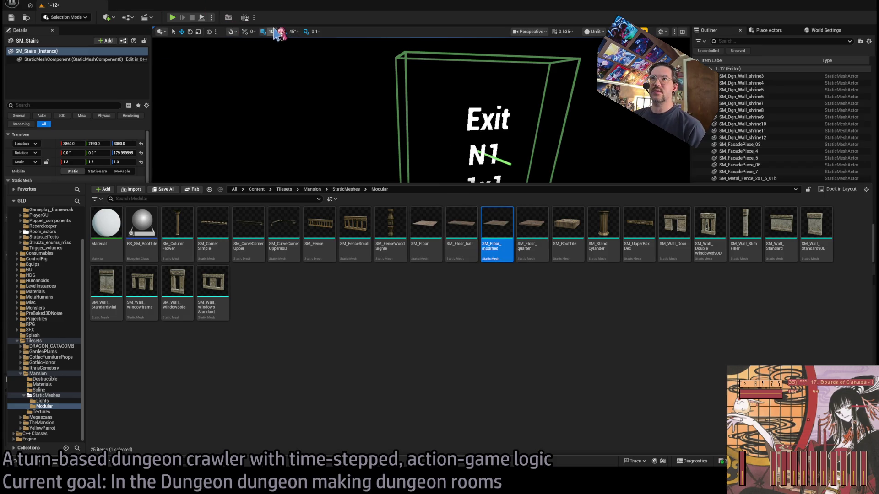
key(ctrl+space)
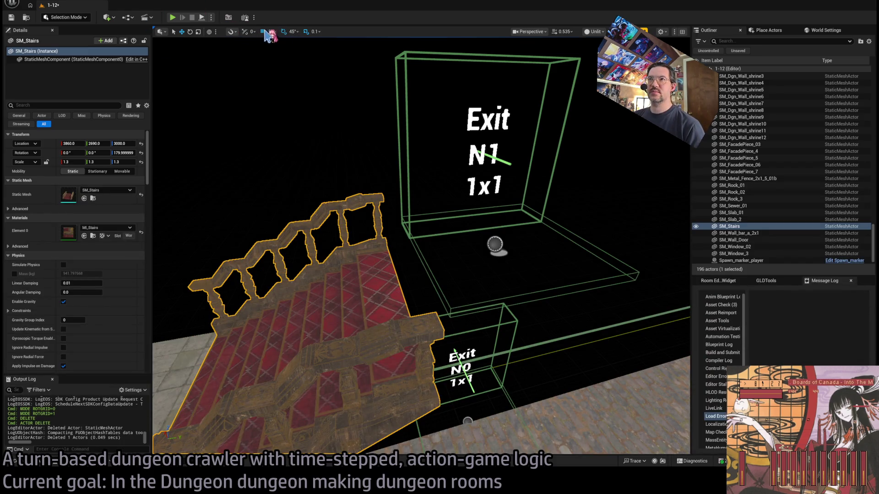
key(bracketright)
key(ctrl+space)
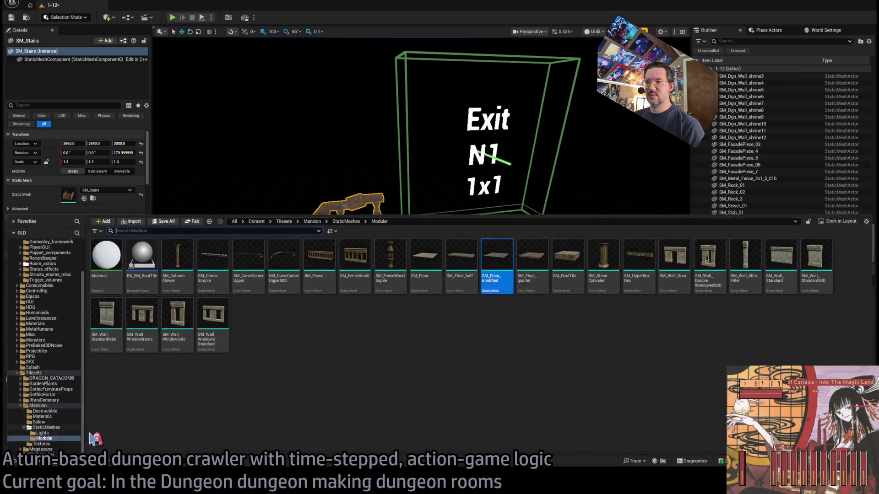
mouse_move(496, 250)
mouse_down()
mouse_move(384, 238)
mouse_move(410, 255)
mouse_move(386, 242)
mouse_up()
Step: Inspect the new landing at 4400, 3200, 3200 from several angles
key(f)
key(w)
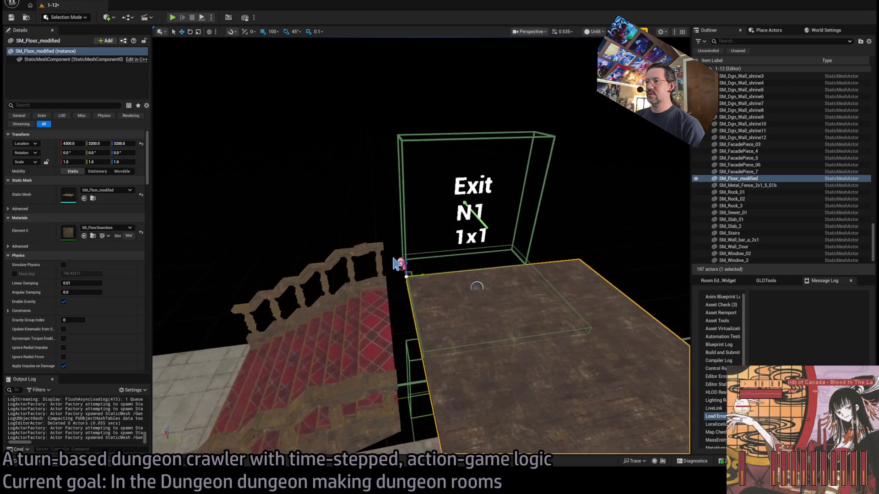
drag(412, 275, 367, 265)
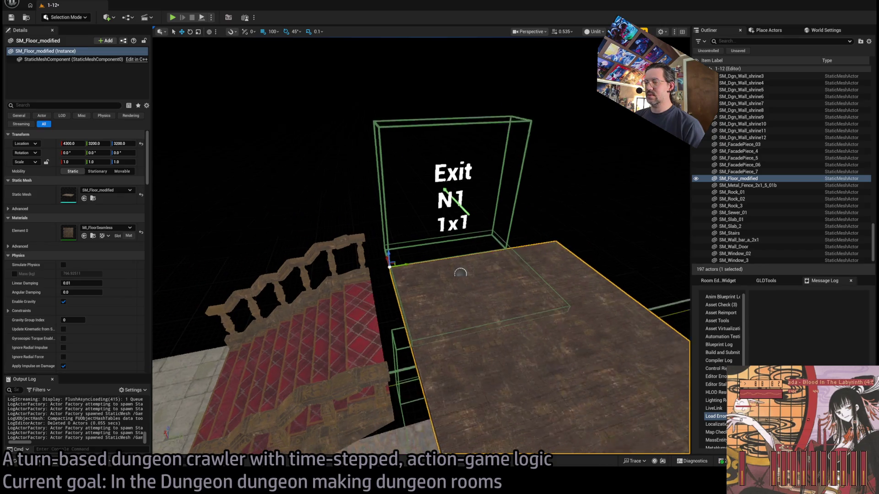
drag(428, 343, 339, 323)
mouse_move(390, 274)
mouse_down()
mouse_move(404, 195)
mouse_move(443, 207)
mouse_up()
key(ctrl+b)
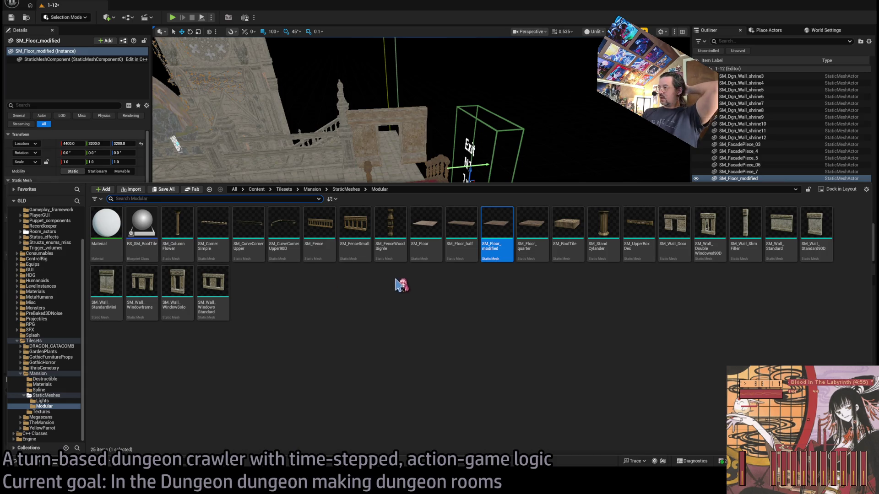
Step: Place an SM_Wall_DoubleWindowed90D corner wall on the landing's corner
mouse_move(492, 168)
mouse_down()
mouse_move(394, 249)
mouse_move(436, 275)
mouse_move(453, 265)
mouse_up()
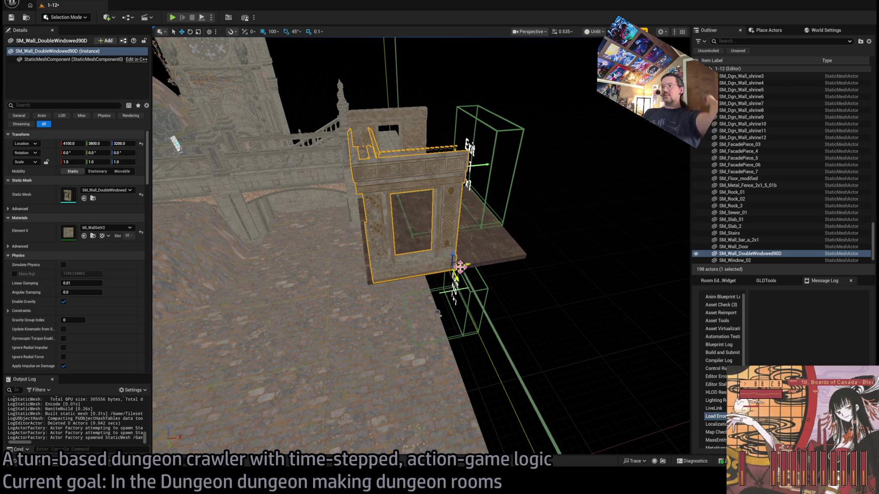
mouse_move(461, 267)
mouse_down()
mouse_move(476, 264)
mouse_move(456, 270)
mouse_up()
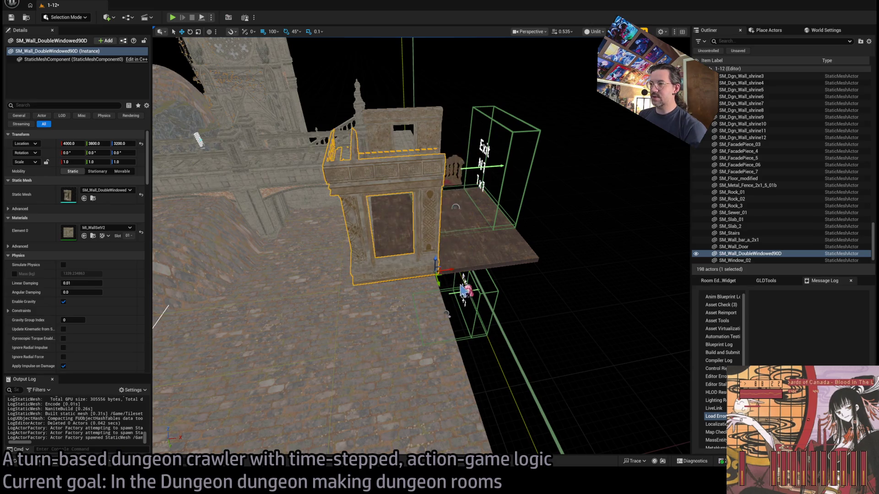
scroll(465, 288, up, 10)
scroll(465, 289, down, 10)
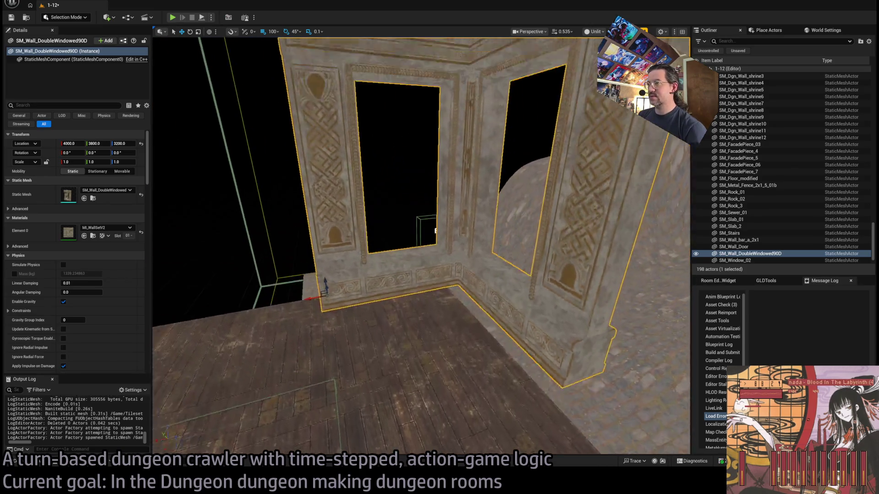
scroll(464, 283, down, 1)
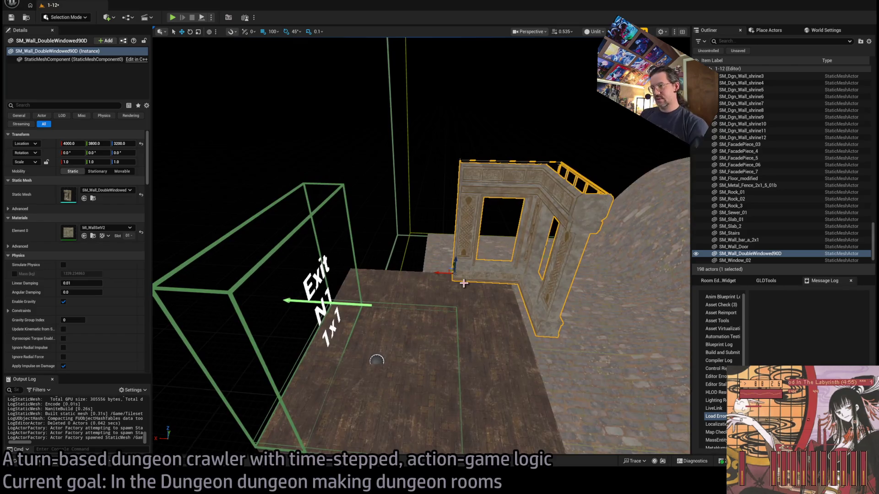
Step: Select SM_Wall_Door and copy it over to frame the Exit N1 opening
mouse_move(476, 295)
mouse_down()
mouse_move(348, 282)
mouse_move(348, 295)
mouse_move(516, 295)
mouse_move(511, 268)
mouse_move(522, 282)
mouse_up()
click(326, 281)
key(f)
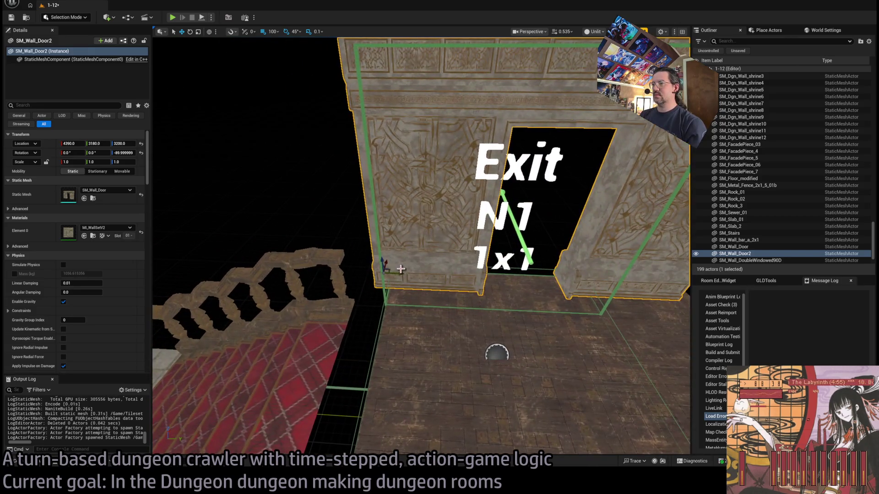
Step: Nudge SM_Wall_Door2 along Y until it sits at 3110 around Exit N1
drag(387, 274, 378, 270)
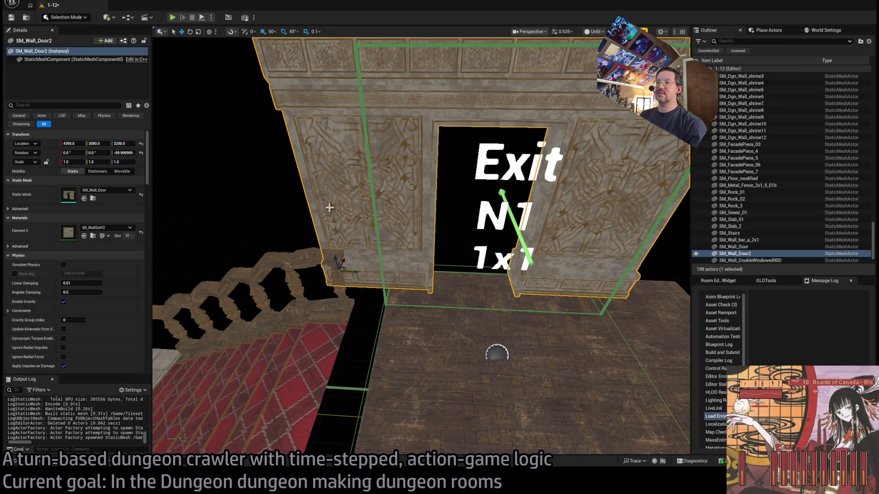
drag(355, 272, 362, 270)
key(f)
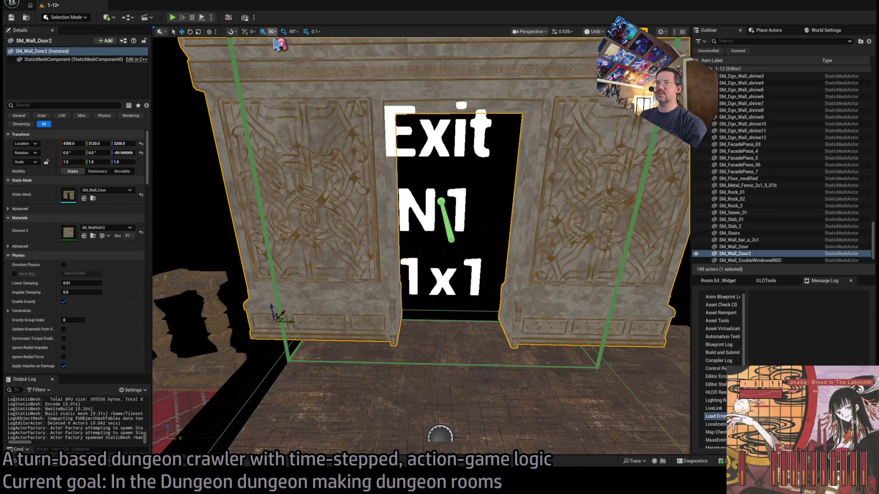
drag(289, 323, 274, 323)
scroll(274, 323, down, 5)
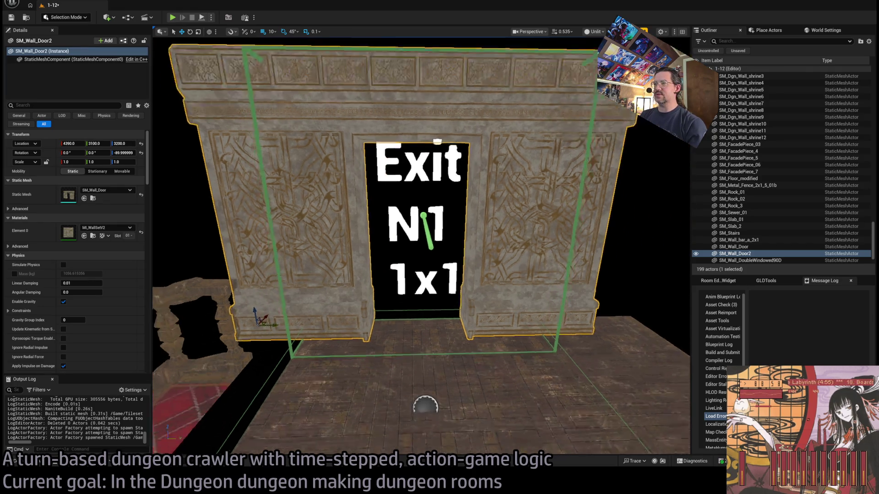
key(f)
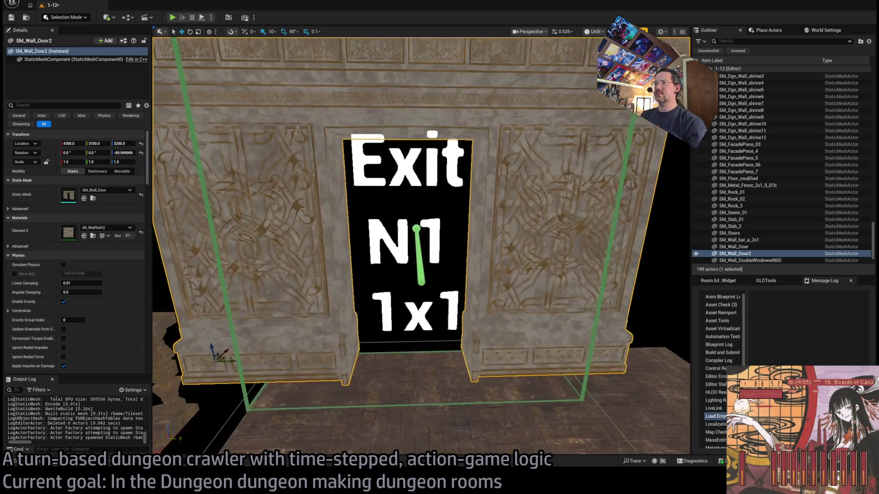
scroll(421, 247, down, 6)
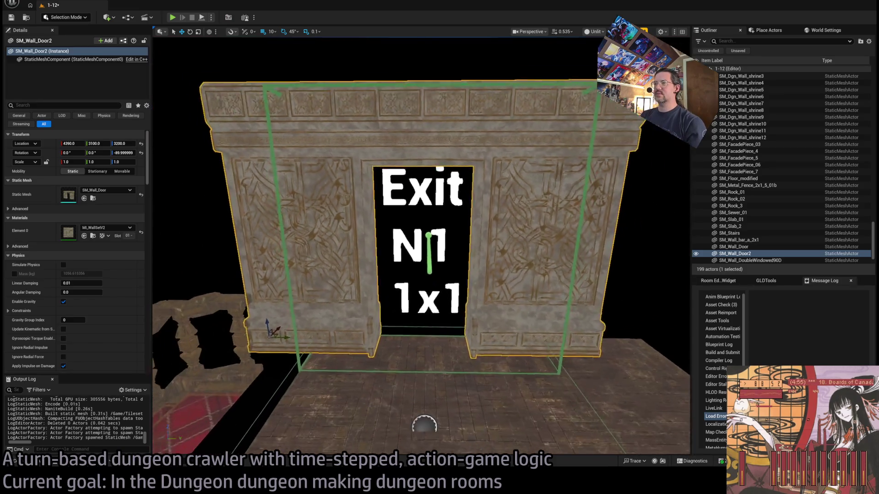
scroll(298, 332, up, 1)
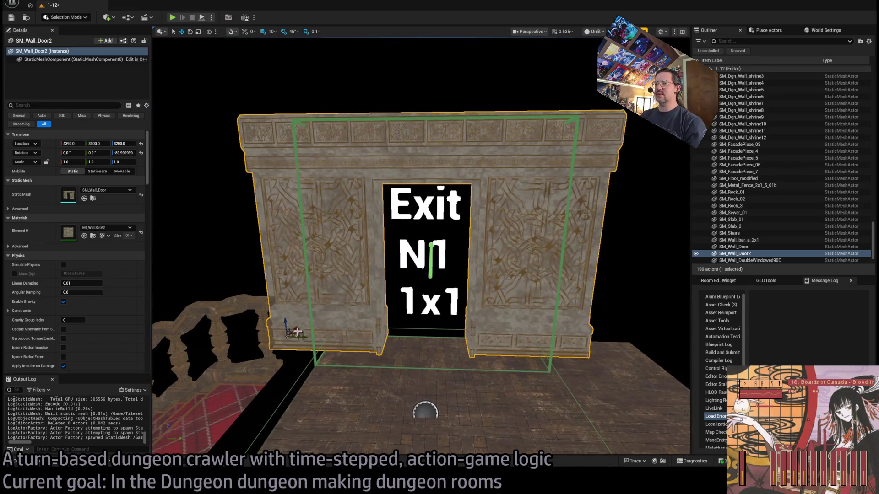
drag(304, 337, 306, 336)
Step: Fly the view past the door toward the rooms and bring up the Modular meshes
scroll(381, 289, down, 5)
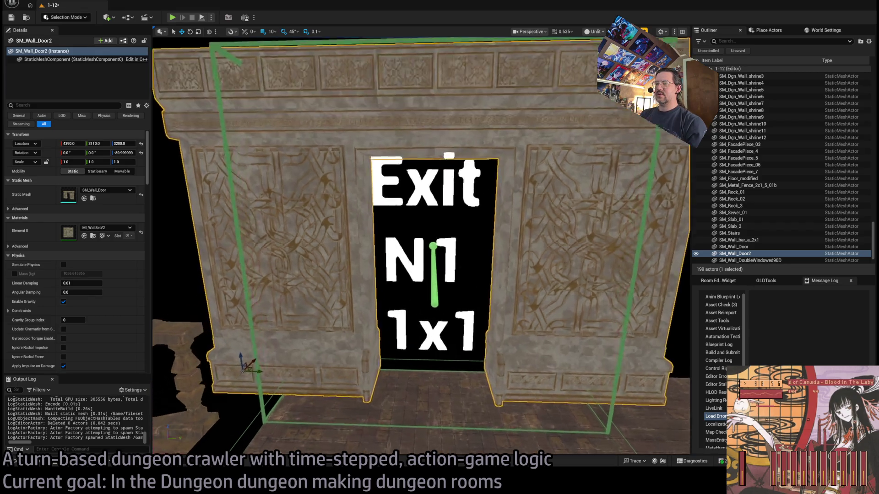
mouse_move(343, 290)
mouse_down()
mouse_move(366, 298)
mouse_move(555, 281)
mouse_move(503, 383)
mouse_move(469, 280)
mouse_up()
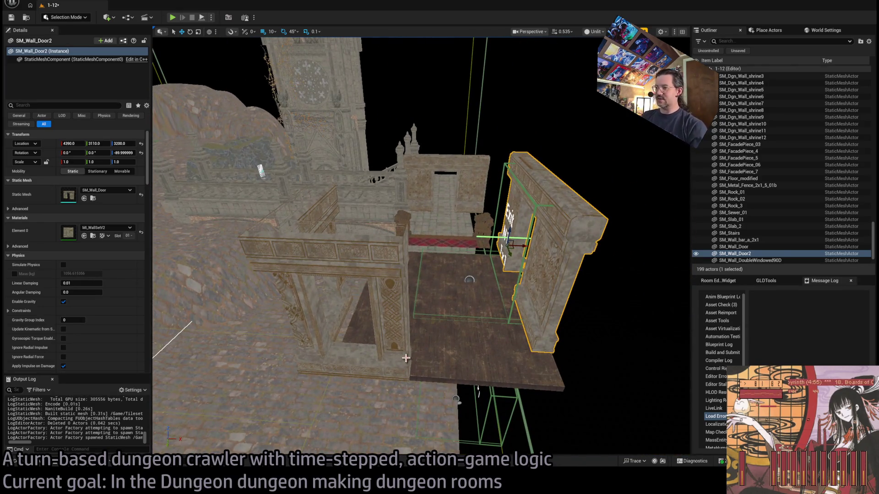
key(ctrl+space)
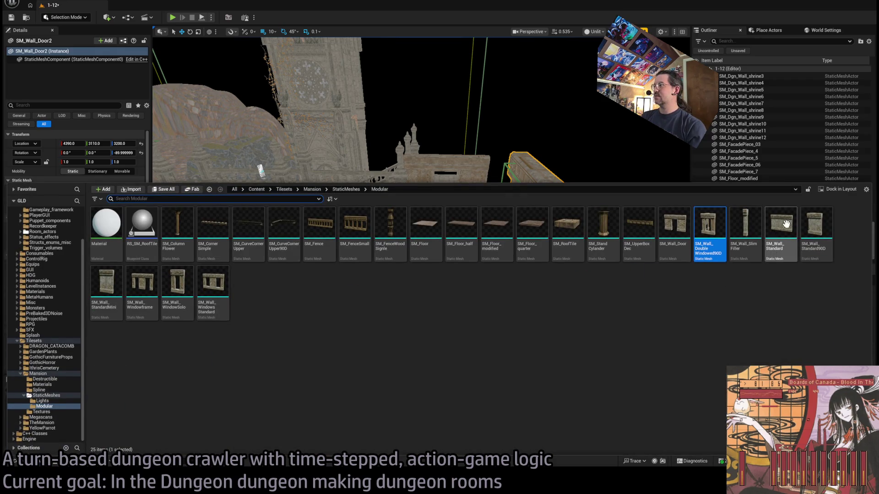
Step: Try out an SM_Wall_Standard90D wall piece, then delete it
mouse_move(792, 257)
mouse_down()
mouse_move(573, 321)
mouse_move(543, 364)
mouse_up()
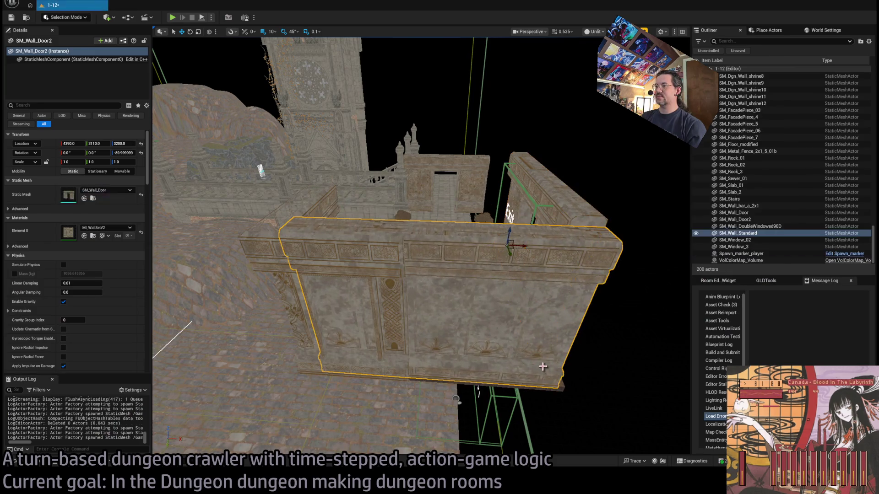
key(Delete)
key(ctrl+space)
mouse_move(816, 234)
mouse_down()
mouse_move(527, 297)
mouse_move(519, 360)
mouse_move(467, 364)
mouse_up()
key(Delete)
Step: Place an SM_Wall_StandardMini wall at the landing edge, 4260, 3800, 3200
key(ctrl+space)
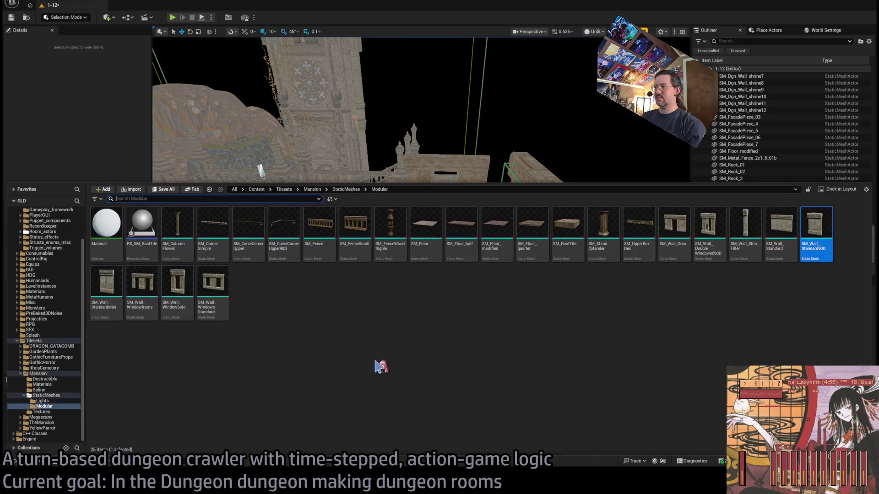
mouse_move(104, 300)
mouse_down()
mouse_move(500, 350)
mouse_move(533, 402)
mouse_move(485, 341)
mouse_up()
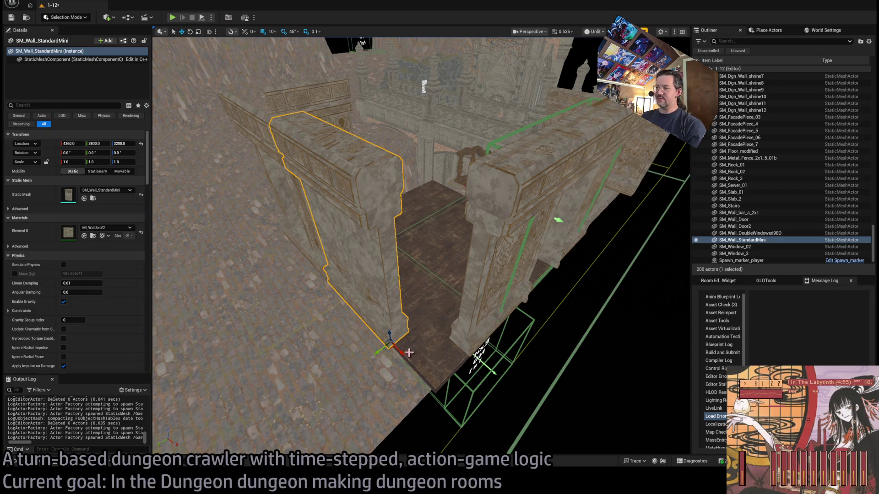
key(ctrl+space)
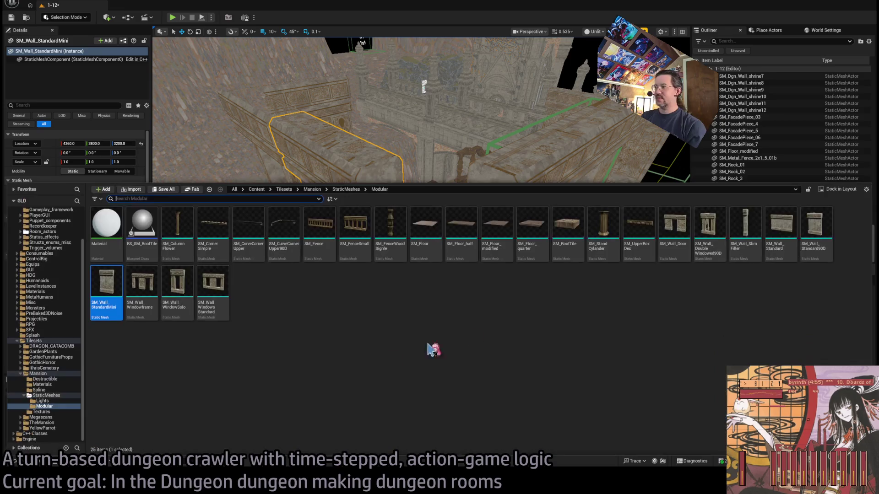
Step: Place an SM_Wall_SlimFiller pillar at the landing and rotate it to 180°
mouse_move(743, 246)
mouse_down()
mouse_move(418, 339)
mouse_move(412, 366)
mouse_move(430, 341)
mouse_up()
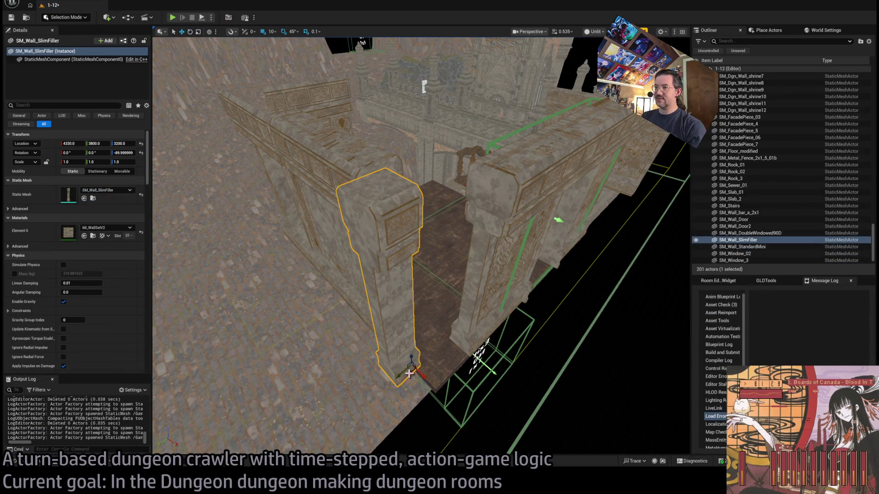
mouse_move(417, 378)
mouse_down()
mouse_move(414, 366)
mouse_move(403, 373)
mouse_move(403, 329)
mouse_up()
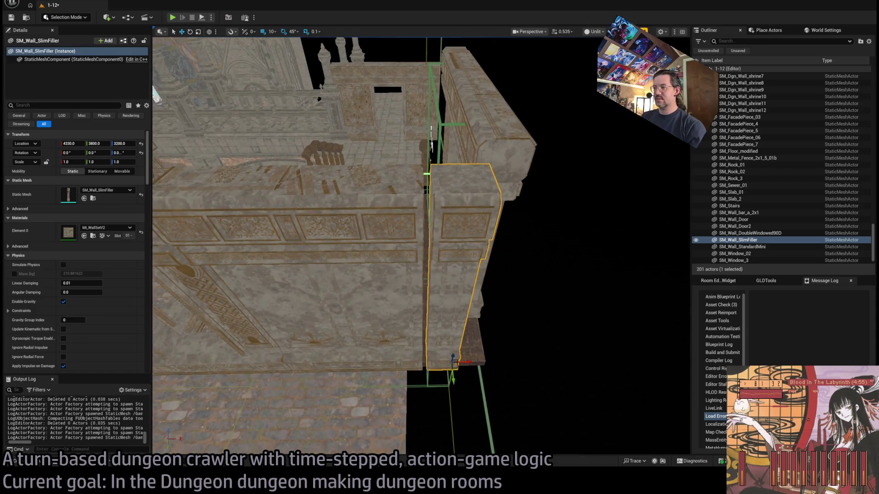
key(w)
mouse_move(467, 378)
mouse_down()
mouse_move(467, 361)
mouse_move(467, 378)
mouse_up()
mouse_move(466, 417)
mouse_down()
mouse_move(465, 407)
mouse_move(465, 416)
mouse_up()
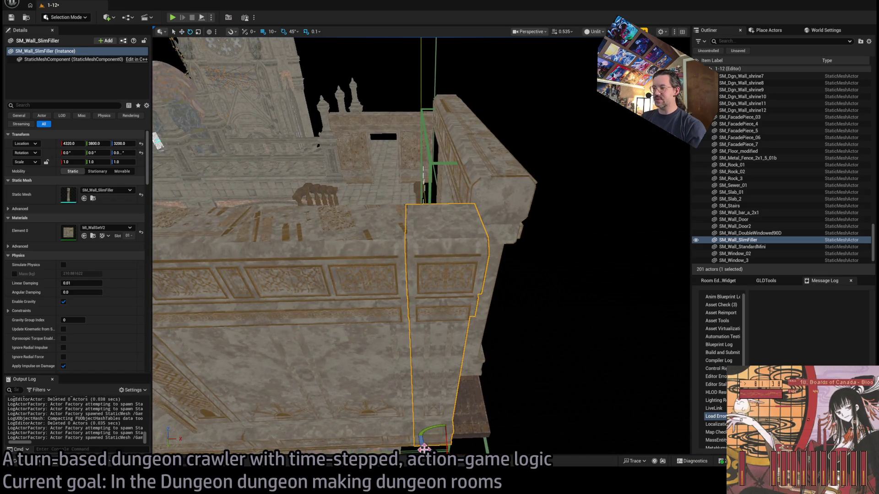
mouse_move(423, 448)
mouse_down()
mouse_move(421, 437)
mouse_move(435, 432)
mouse_move(424, 423)
mouse_move(402, 435)
mouse_move(369, 416)
mouse_move(467, 407)
mouse_move(463, 392)
mouse_up()
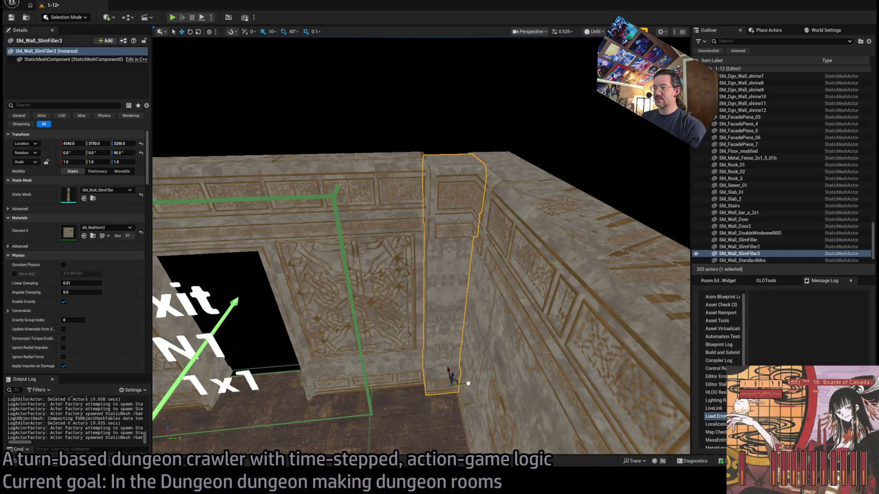
mouse_move(451, 366)
mouse_down()
mouse_move(446, 391)
mouse_move(466, 410)
mouse_up()
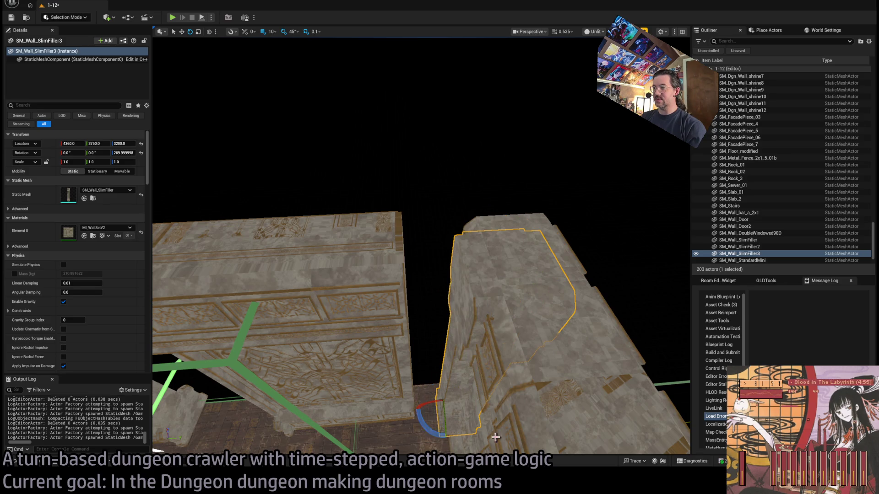
drag(448, 403, 429, 391)
drag(407, 301, 407, 300)
Step: With 1-unit snapping, nudge SM_Wall_SlimFiller2 to X 4342, then select the neighbouring pillar
click(384, 314)
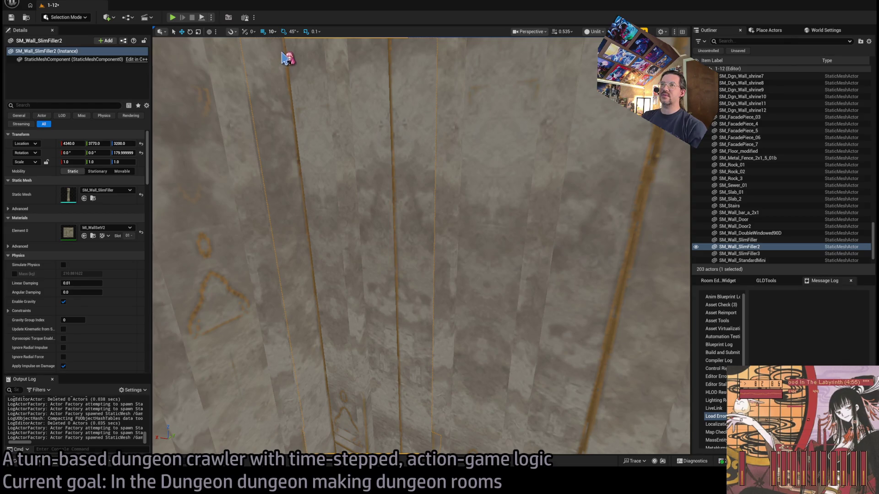
scroll(362, 329, down, 5)
key(bracketleft)
key(bracketleft)
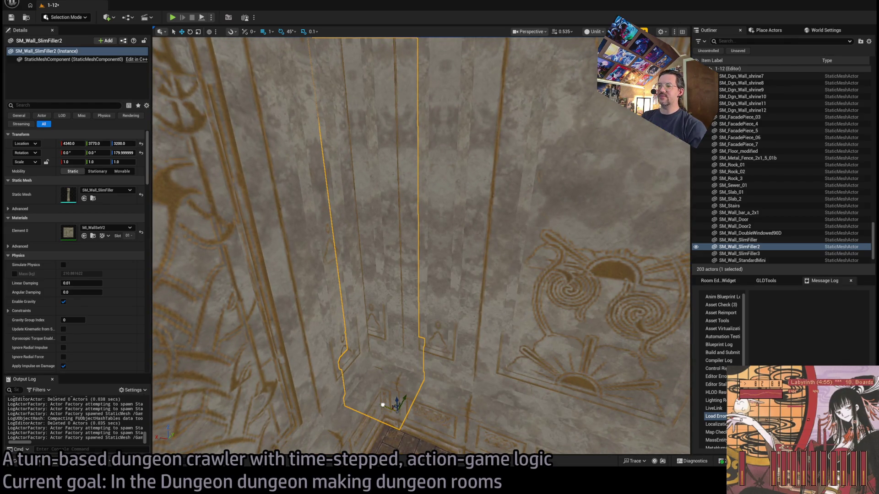
drag(383, 405, 381, 404)
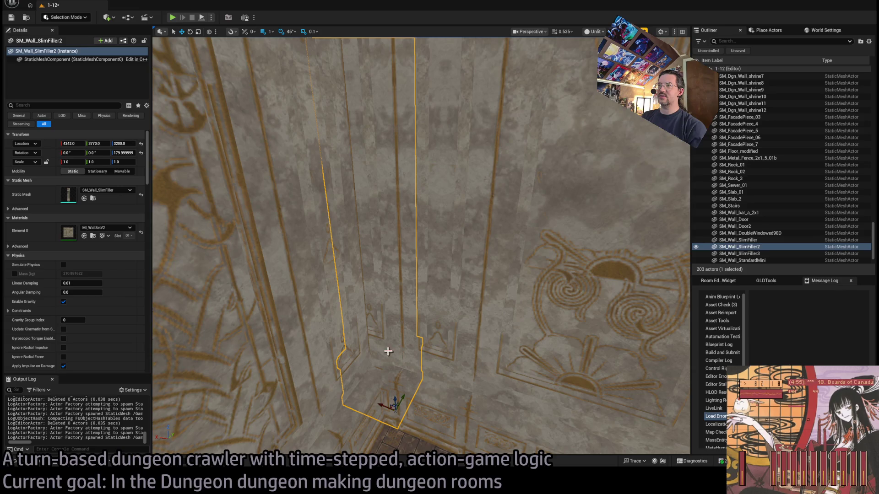
mouse_move(388, 352)
mouse_down()
mouse_move(362, 366)
mouse_move(255, 90)
mouse_up()
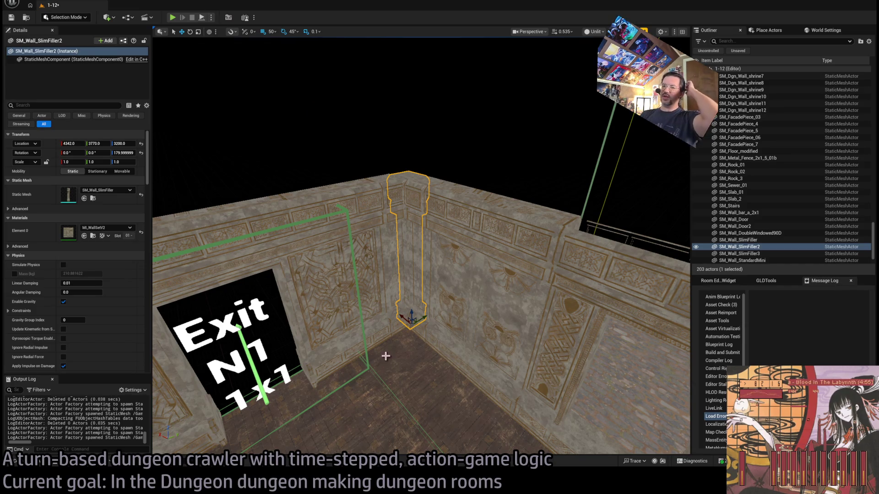
mouse_move(453, 354)
mouse_down()
mouse_move(444, 297)
mouse_move(337, 368)
mouse_up()
drag(438, 302, 439, 279)
click(341, 223)
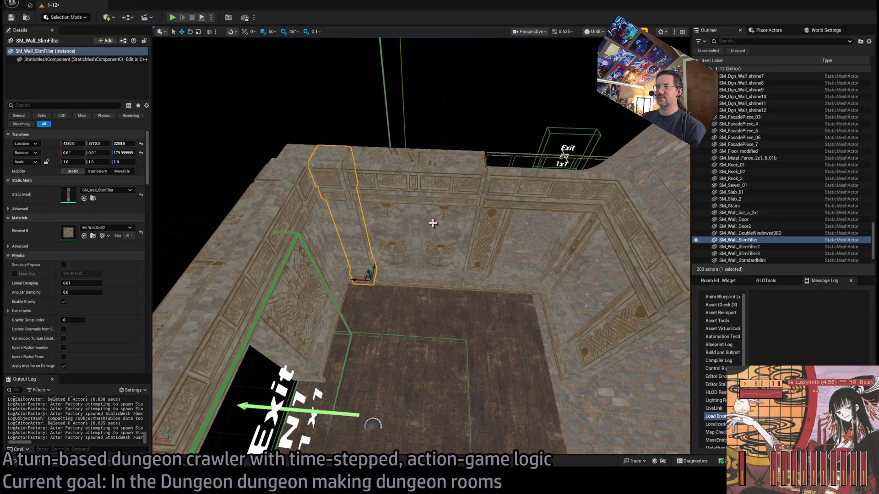
Step: Undo the last selection change and delete the selected SM_Wall_SlimFiller pillar
key(ctrl+z)
key(Delete)
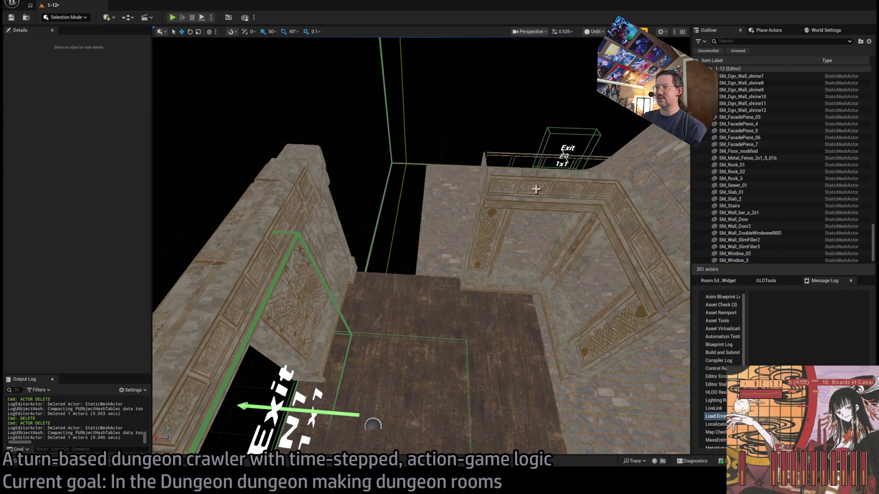
click(533, 191)
ctrl+click(412, 196)
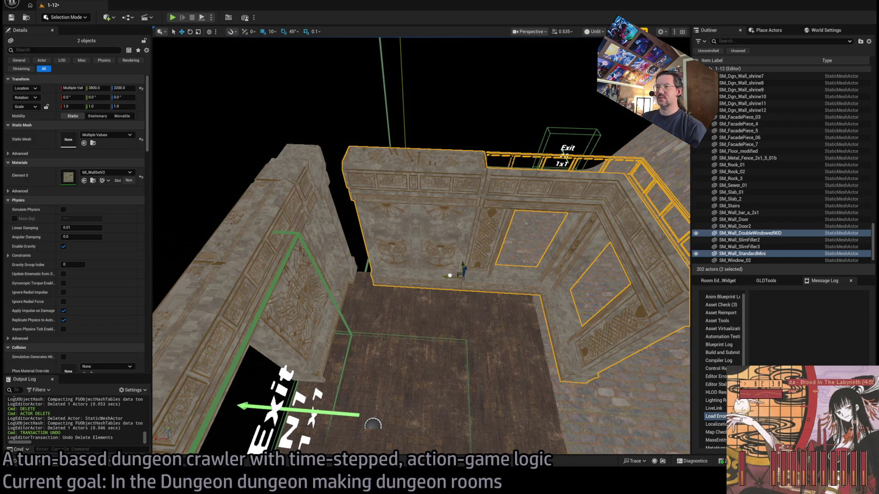
Step: Delete the short SM_Wall_StandardMini wall beside the landing
mouse_move(426, 271)
mouse_down()
mouse_move(421, 220)
mouse_move(364, 330)
mouse_move(407, 236)
mouse_move(399, 201)
mouse_move(387, 316)
mouse_move(200, 442)
mouse_up()
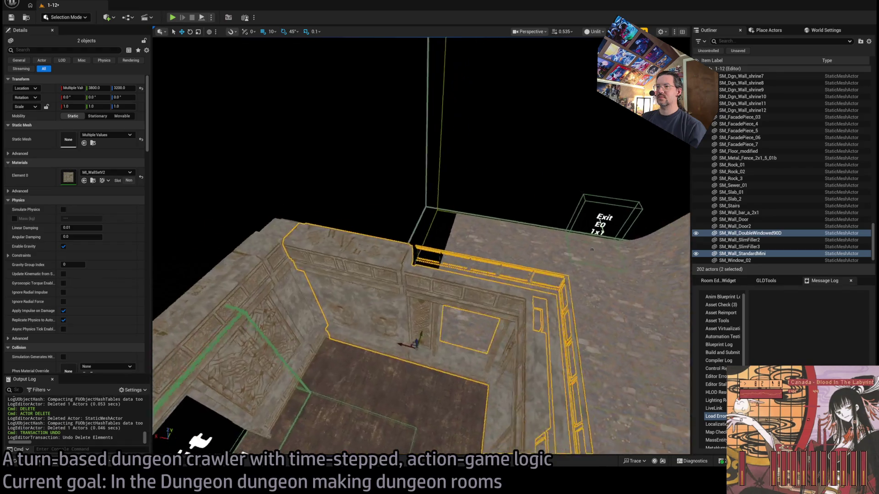
drag(361, 238, 359, 236)
click(370, 252)
key(Delete)
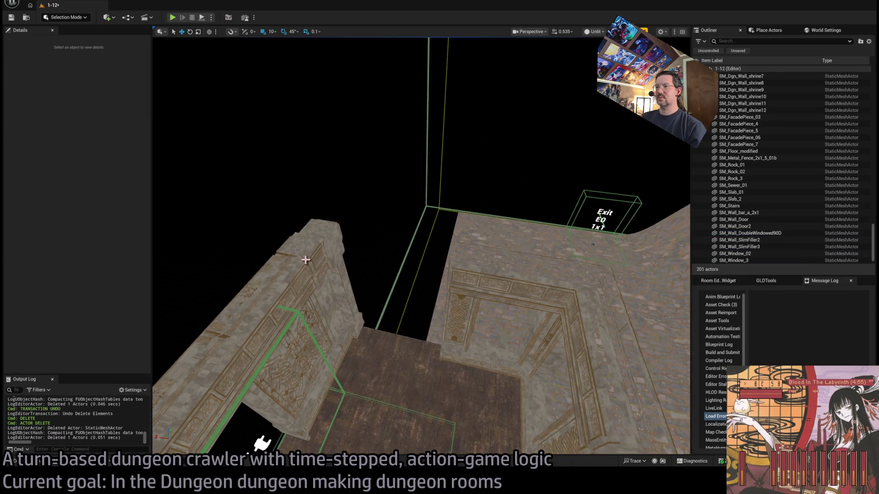
Step: Delete the two leftover SM_Wall_SlimFiller pillars, leaving 199 actors
click(332, 239)
key(Delete)
click(339, 247)
key(Delete)
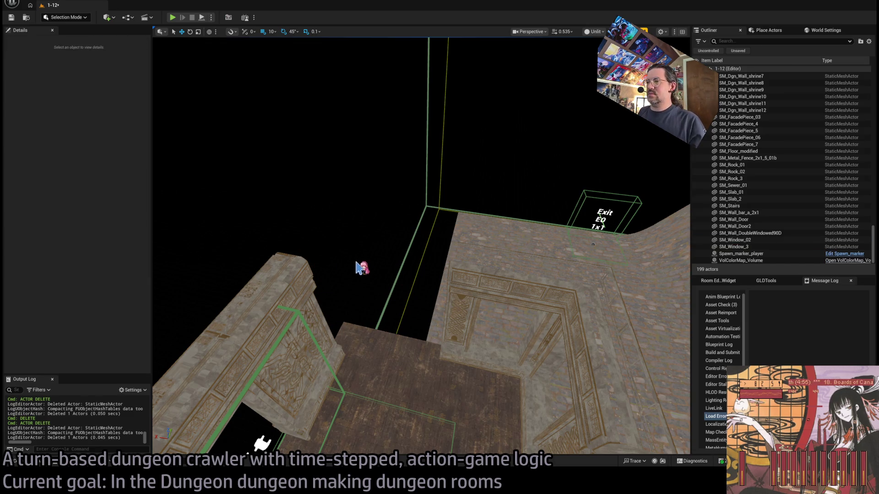
Step: With the double-windowed corner wall selected, pick SM_Wall_Standard90D and raise grid snap to 50
click(472, 363)
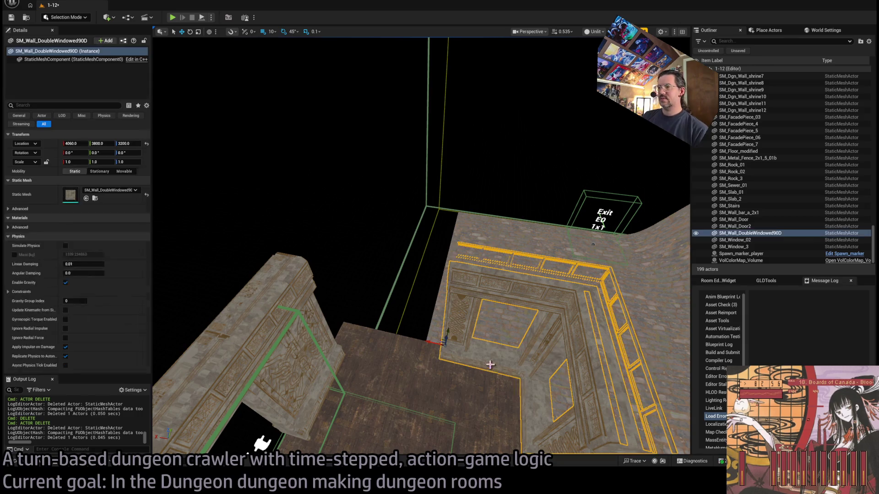
key(ctrl+space)
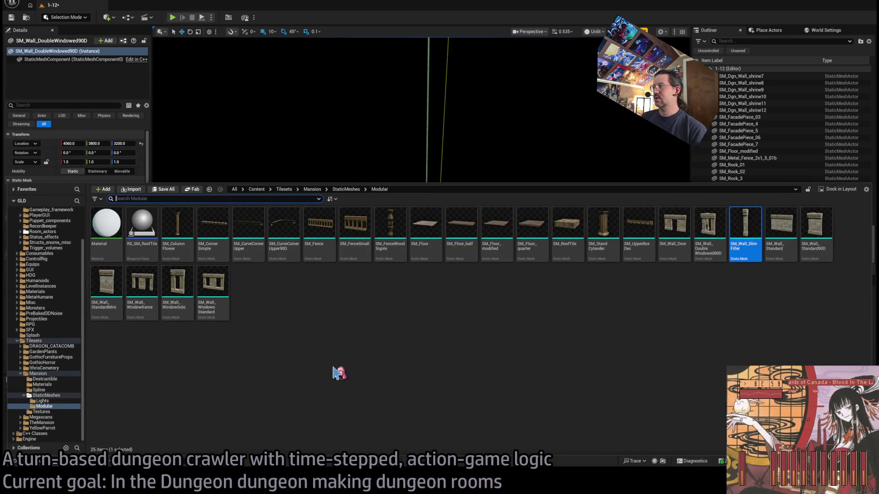
click(815, 234)
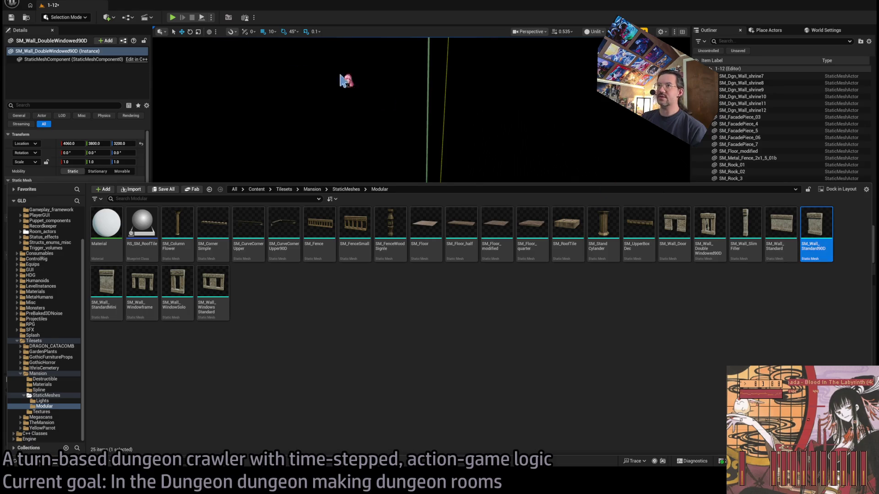
key(ctrl+space)
key(bracketright)
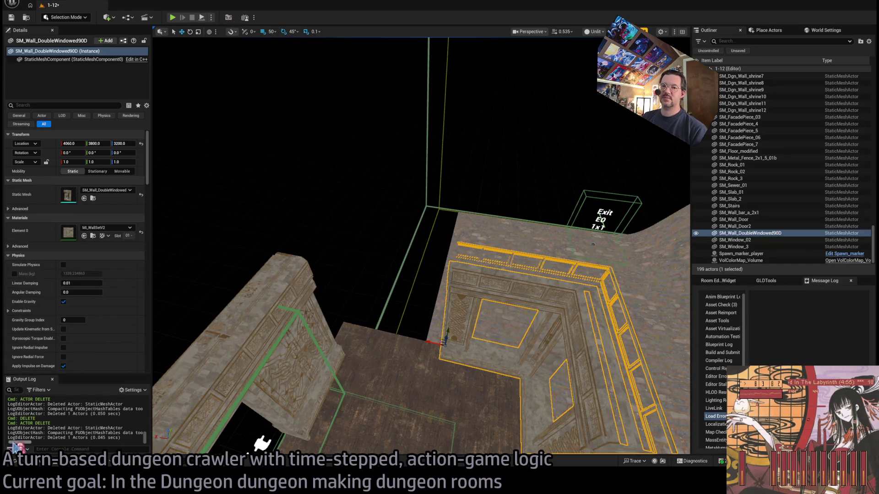
key(ctrl+space)
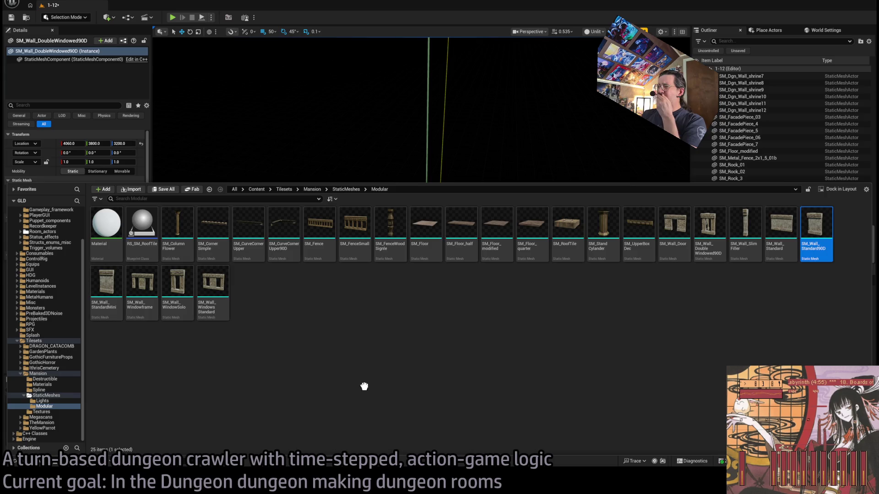
Step: Place an SM_Wall_Standard90D corner wall, rotate it -90° and position it at 4390, 3710, 3200
mouse_move(365, 386)
mouse_down()
mouse_move(416, 201)
mouse_move(377, 345)
mouse_move(349, 330)
mouse_move(384, 365)
mouse_up()
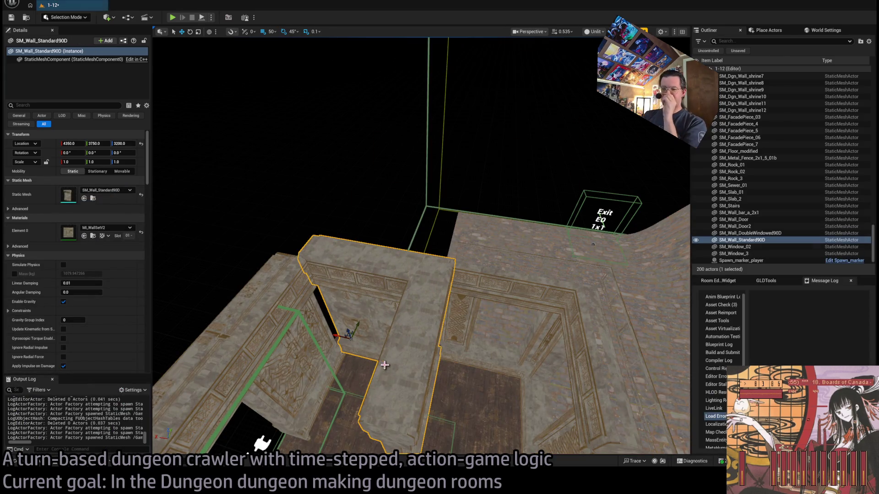
mouse_move(357, 340)
mouse_down()
mouse_move(350, 358)
mouse_move(358, 344)
mouse_move(323, 332)
mouse_move(242, 148)
mouse_up()
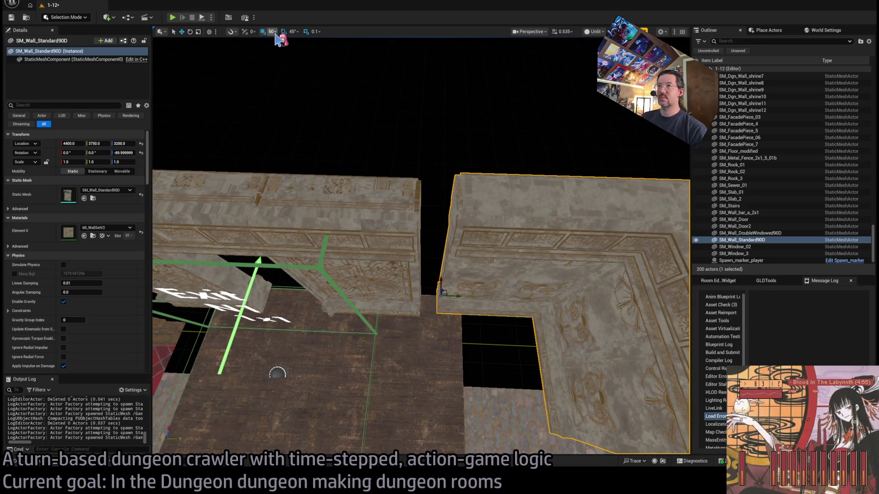
mouse_move(450, 293)
mouse_down()
mouse_move(442, 297)
mouse_move(394, 247)
mouse_move(475, 338)
mouse_up()
Step: Move the double-windowed corner wall into the room corner at 4060, 3880
click(463, 361)
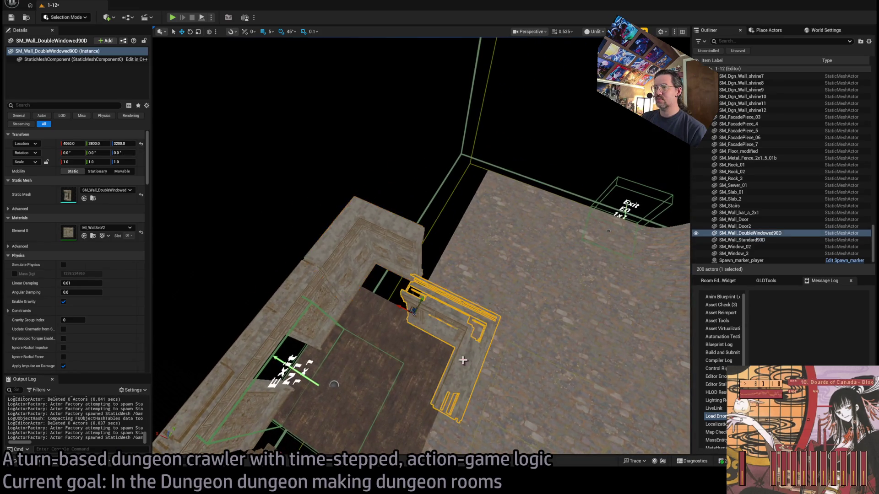
drag(421, 300, 433, 255)
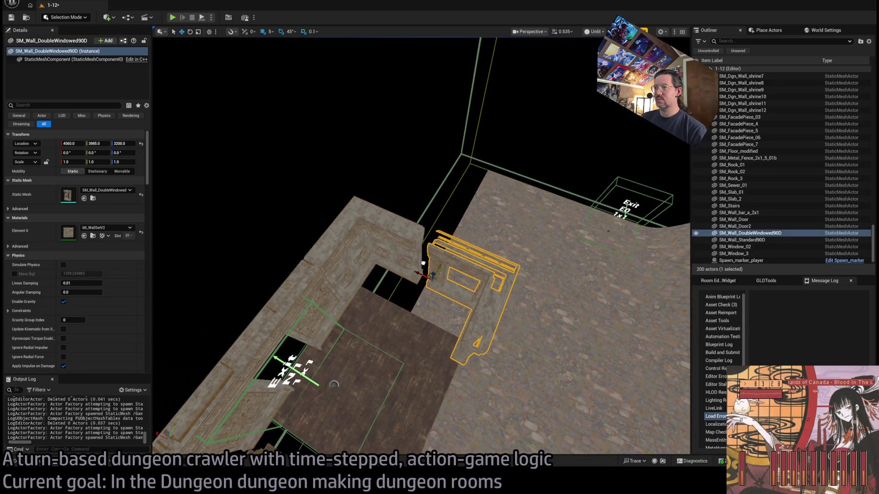
scroll(422, 263, up, 10)
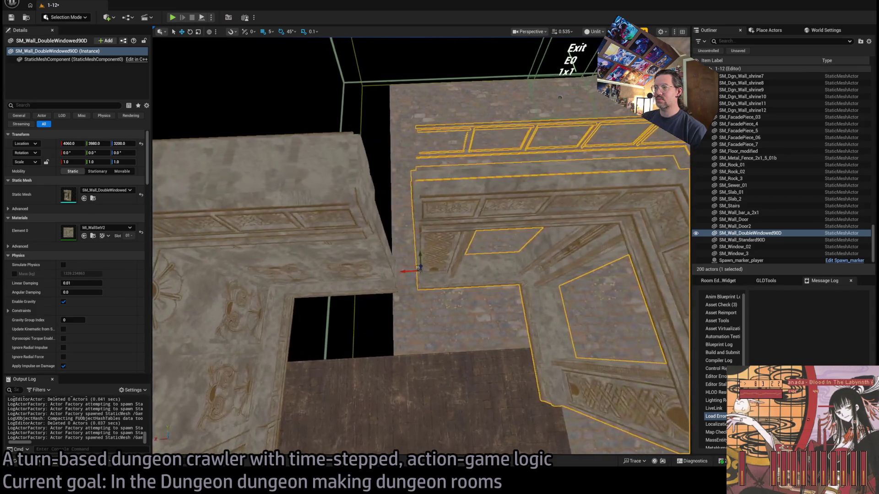
scroll(403, 259, down, 10)
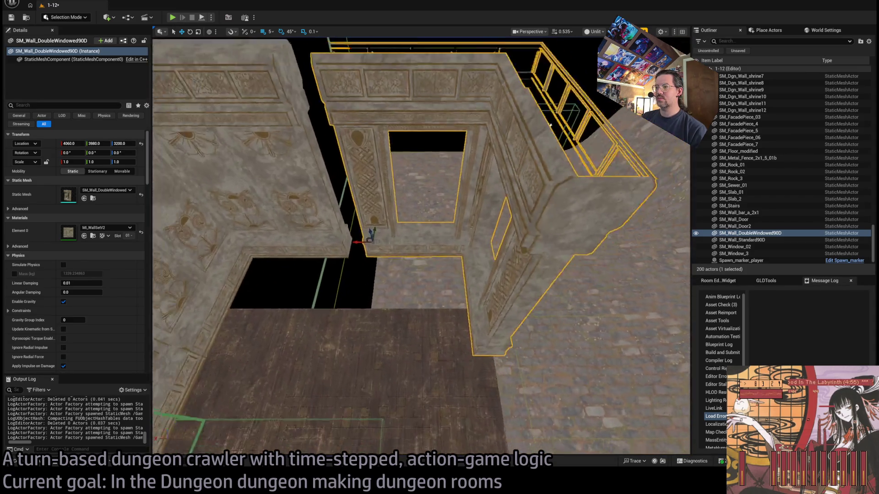
drag(367, 239, 358, 239)
key(ctrl+z)
drag(435, 304, 177, 373)
key(ctrl+space)
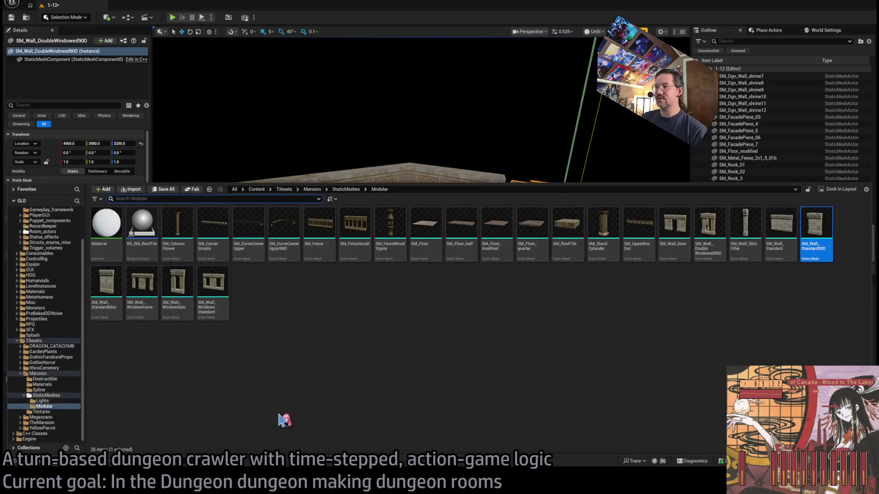
Step: Place an SM_Wall_SlimFiller pillar beside the double-windowed wall and nudge it along X
mouse_move(745, 229)
mouse_down()
mouse_move(408, 373)
mouse_move(380, 399)
mouse_move(418, 397)
mouse_move(453, 328)
mouse_up()
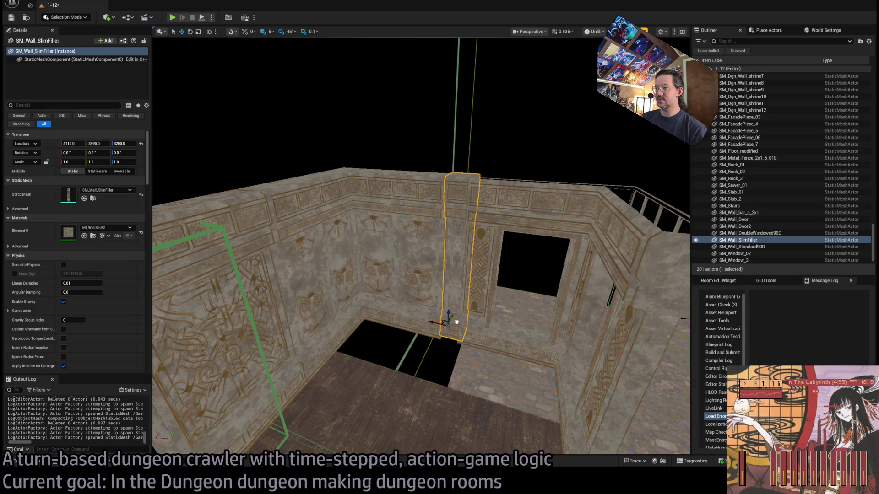
scroll(453, 324, up, 10)
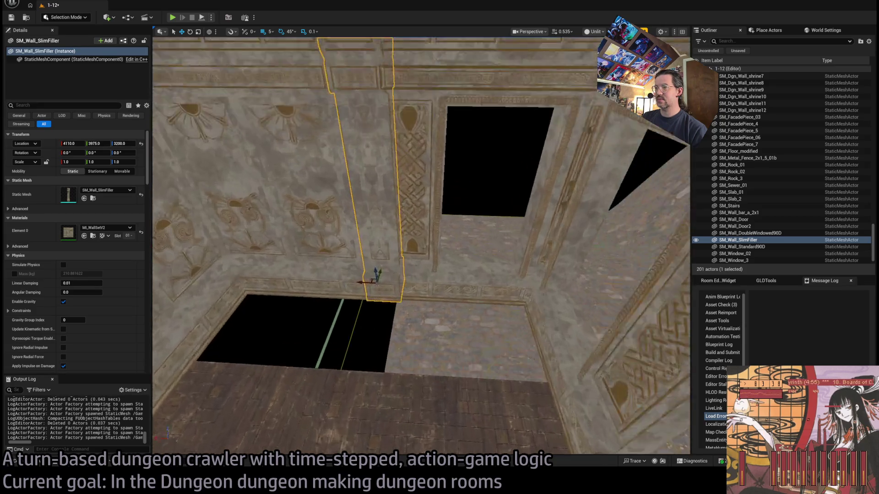
mouse_move(401, 307)
mouse_down()
mouse_move(449, 308)
mouse_move(441, 308)
mouse_move(453, 296)
mouse_move(444, 283)
mouse_move(425, 300)
mouse_up()
click(436, 303)
mouse_move(455, 274)
mouse_down()
mouse_move(363, 298)
mouse_move(467, 298)
mouse_move(361, 281)
mouse_up()
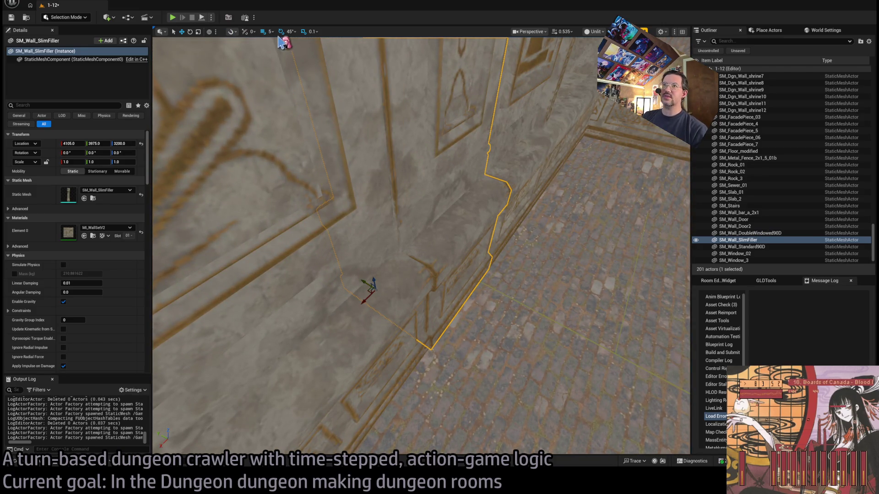
Step: At 1-unit snap, align the filler and windowed wall flush at Y 3976
key(bracketleft)
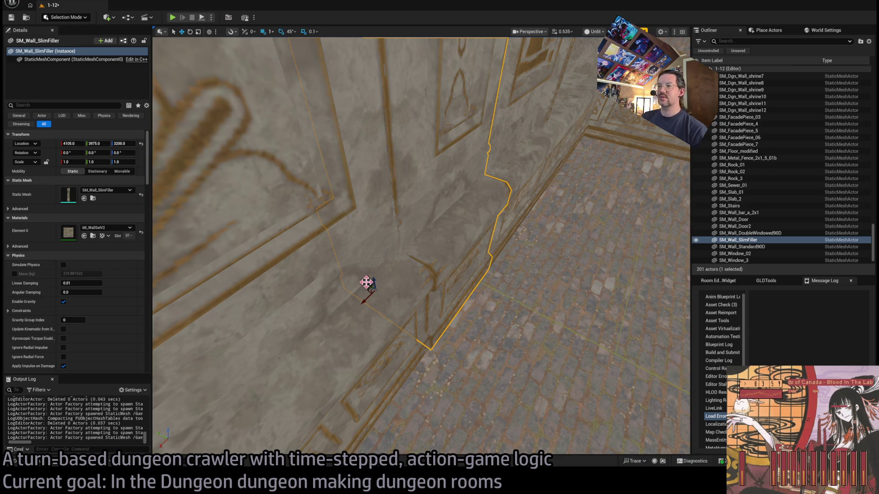
drag(364, 281, 363, 281)
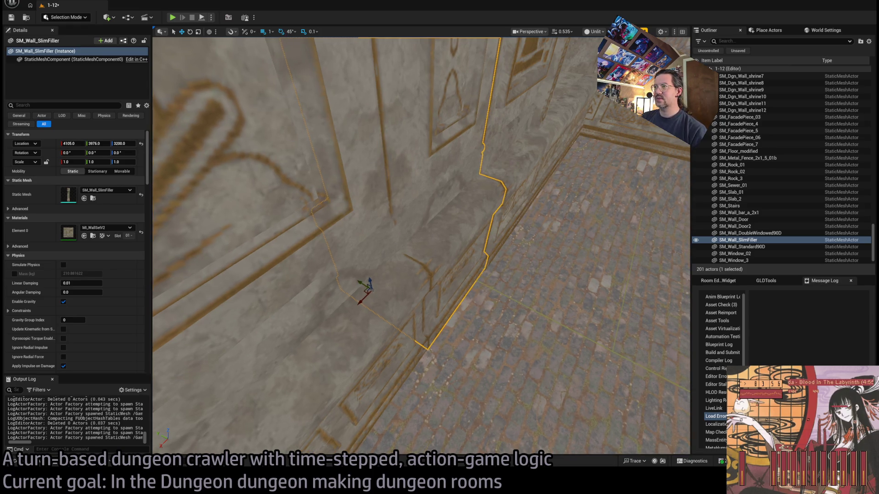
click(311, 366)
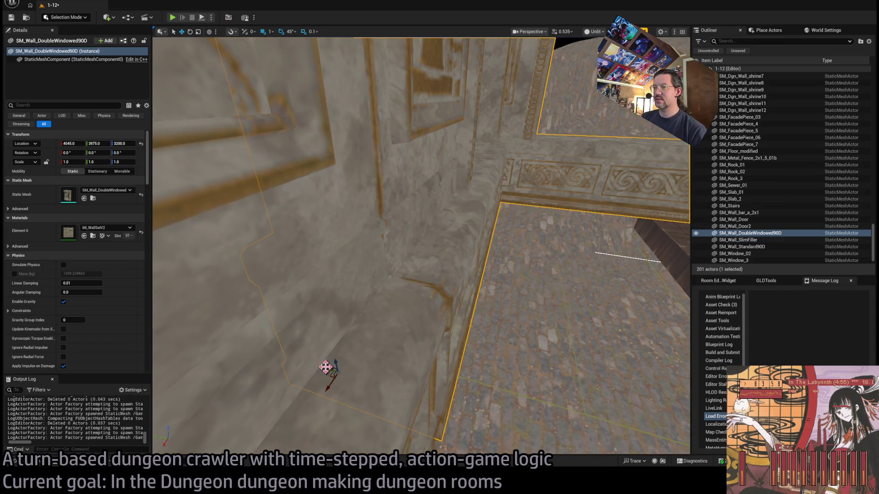
drag(326, 367, 334, 379)
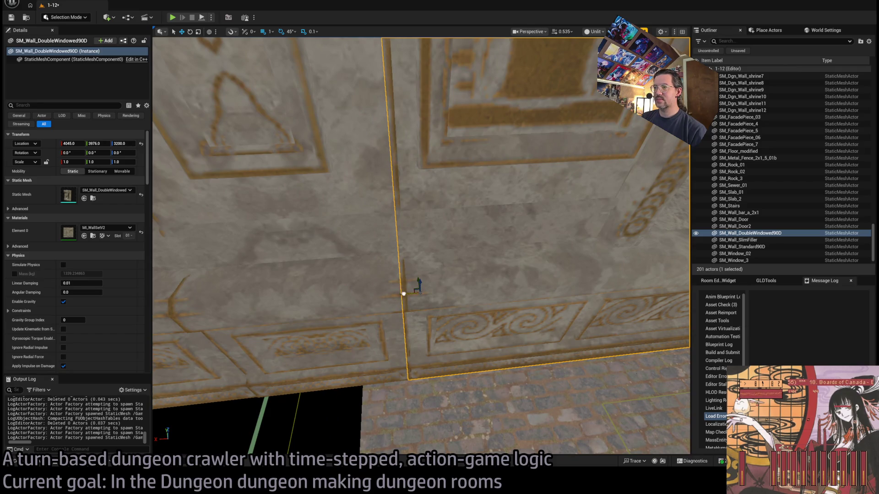
ctrl+click(341, 305)
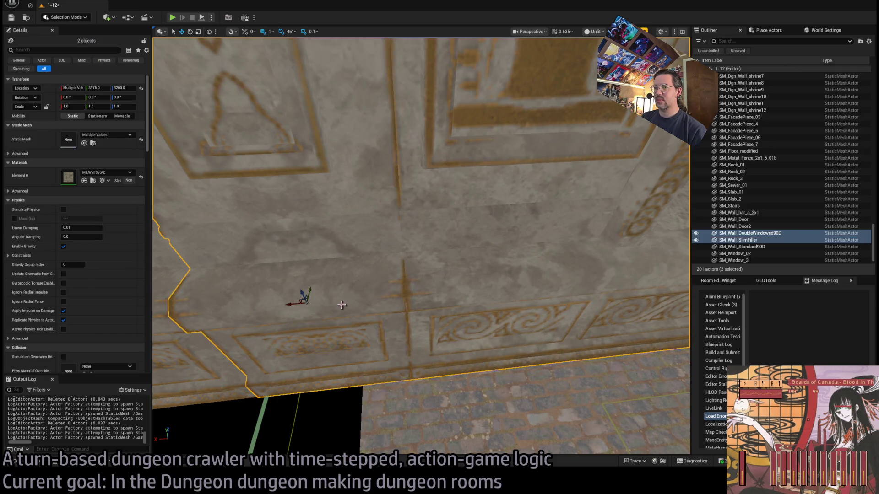
key(f)
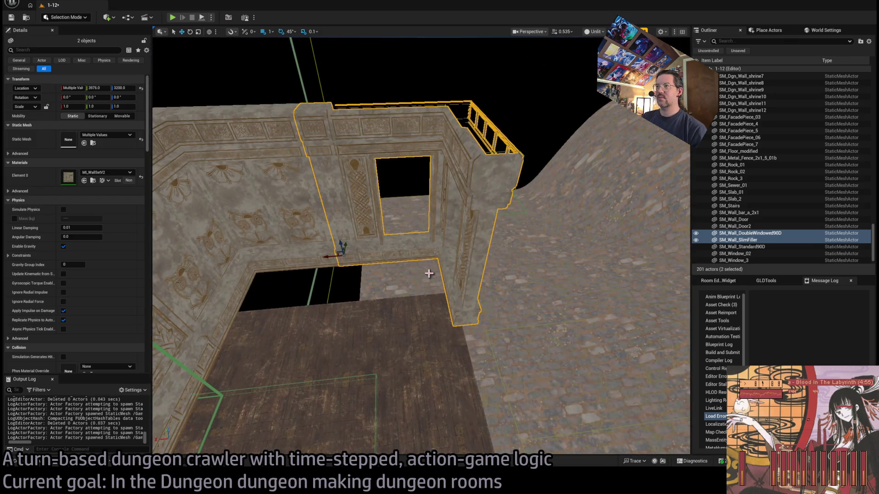
click(427, 271)
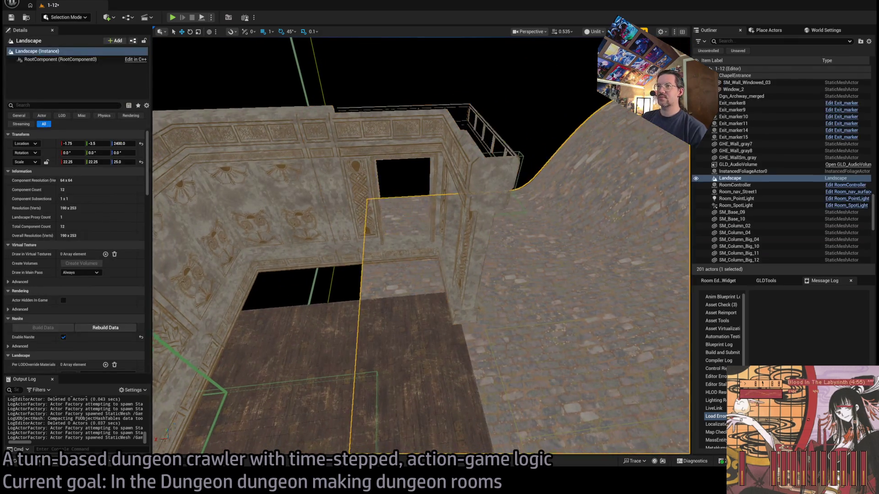
Step: With 100-unit snapping, slide the SM_Floor_modified landing slab along Y to 3350
mouse_move(388, 291)
mouse_down()
mouse_move(388, 303)
mouse_move(388, 291)
mouse_up()
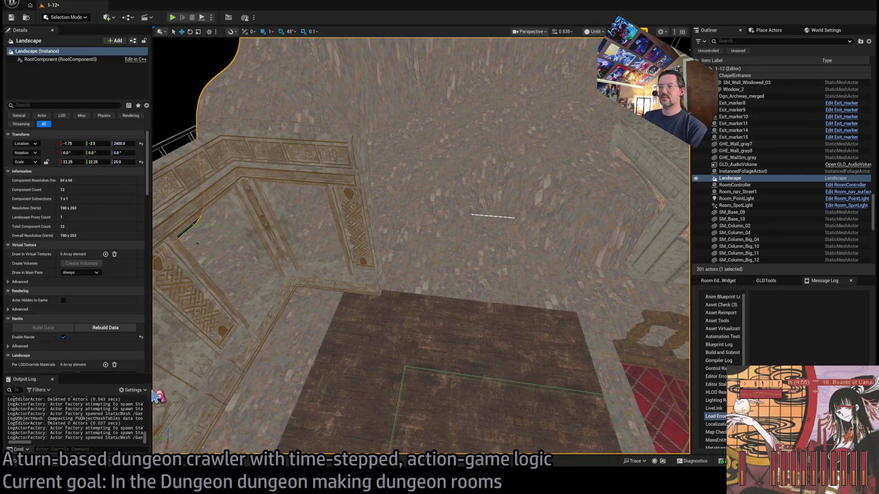
mouse_move(156, 396)
mouse_down()
mouse_move(367, 384)
mouse_move(477, 353)
mouse_move(489, 392)
mouse_up()
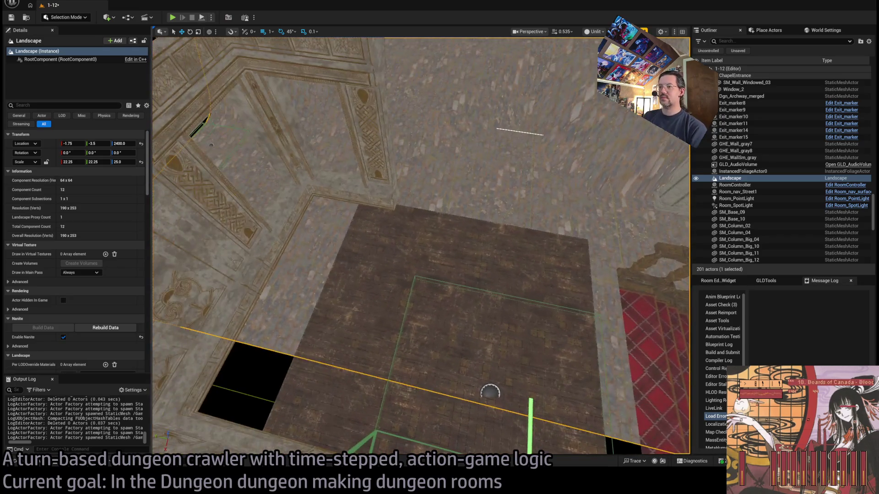
click(363, 320)
drag(362, 322, 361, 316)
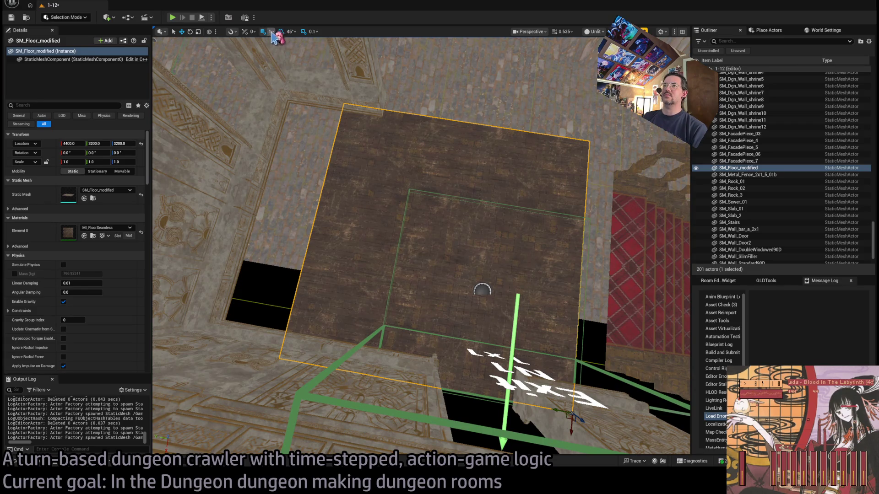
key(bracketright)
key(bracketright)
key(bracketright)
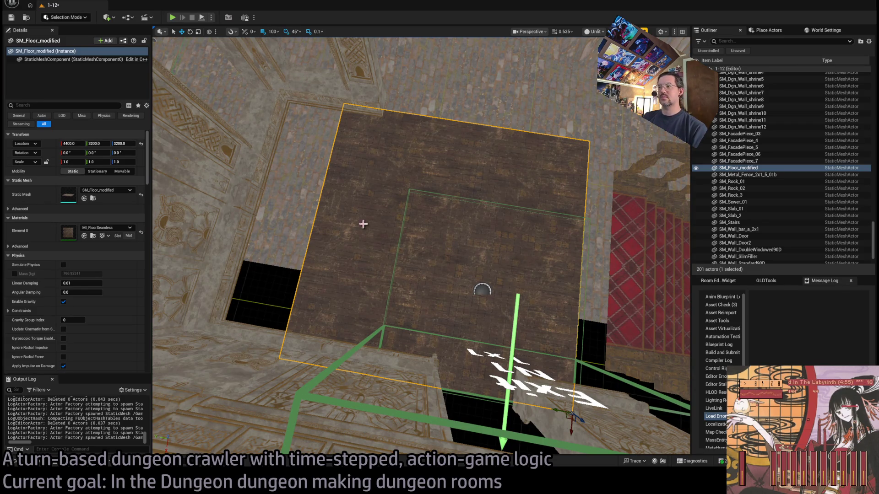
drag(554, 411, 477, 408)
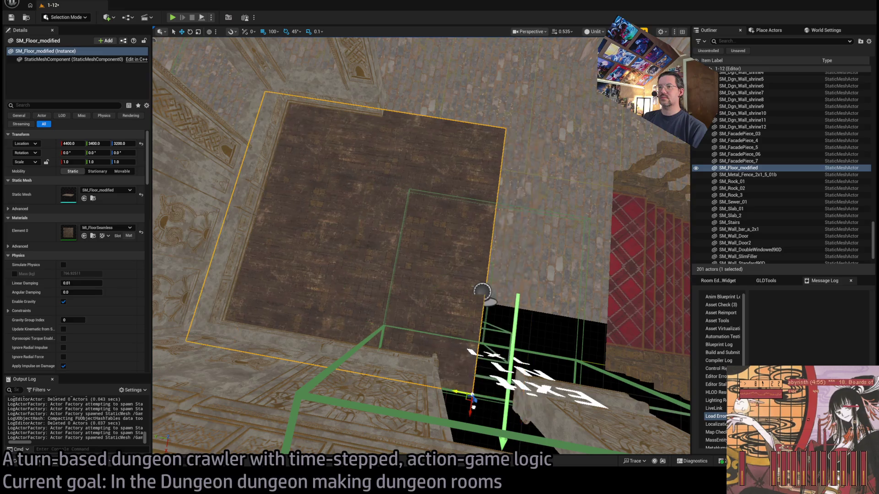
scroll(569, 294, up, 5)
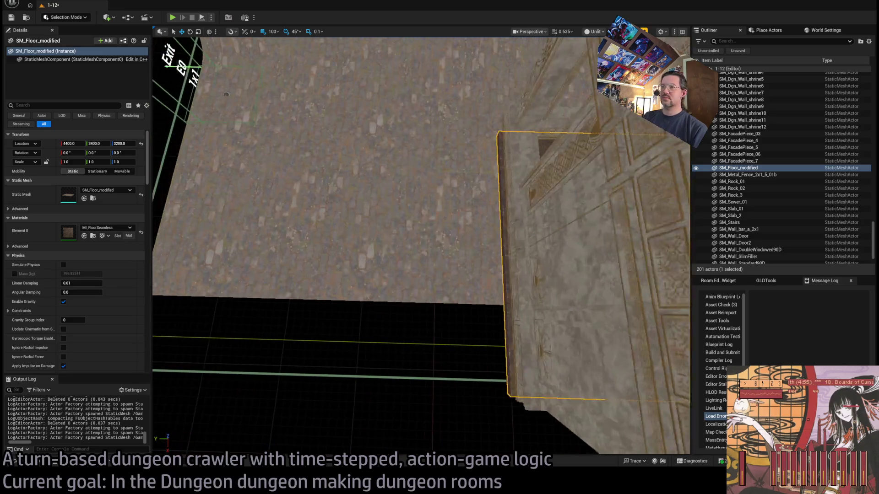
scroll(470, 288, down, 8)
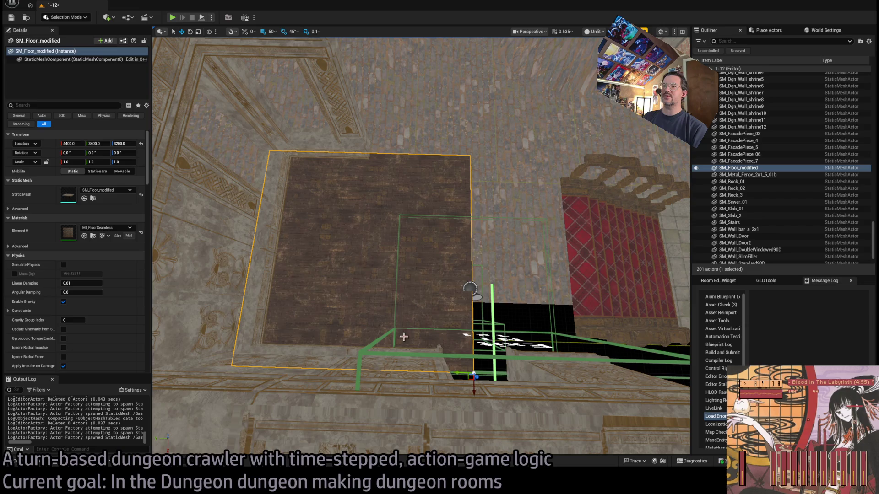
drag(456, 373, 460, 354)
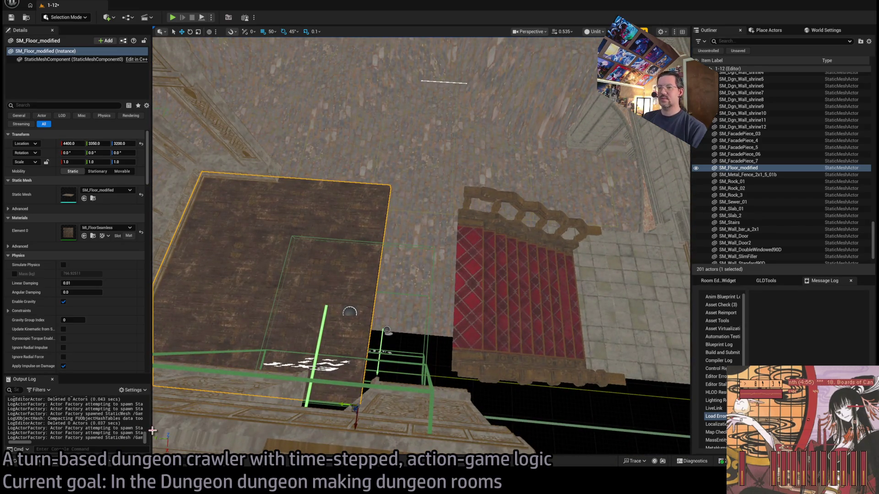
click(36, 464)
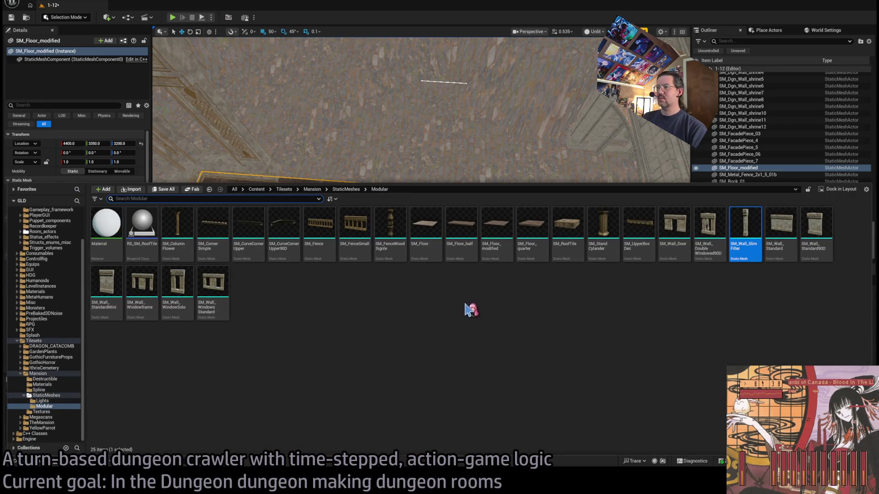
Step: Place an SM_Floor_quarter tile on the landing at 4150, 3200, 3200 and look over the stairs
mouse_move(522, 229)
mouse_down()
mouse_move(345, 304)
mouse_move(340, 288)
mouse_move(314, 298)
mouse_move(429, 303)
mouse_up()
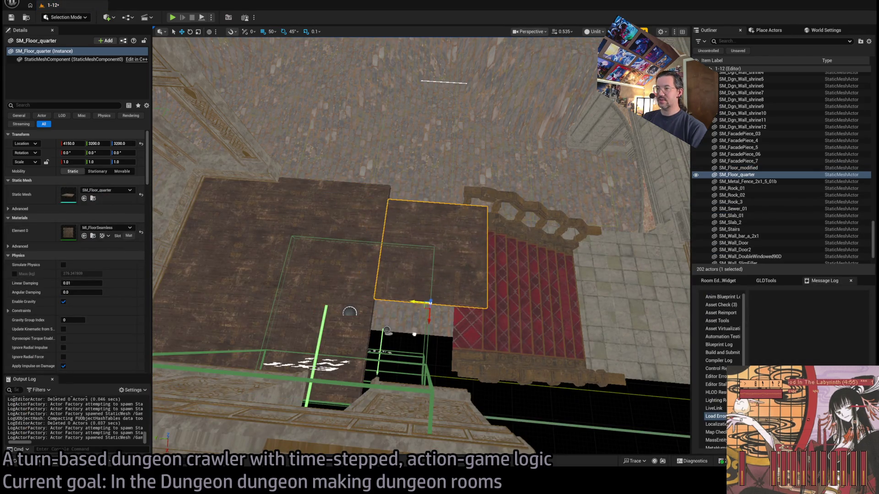
key(f)
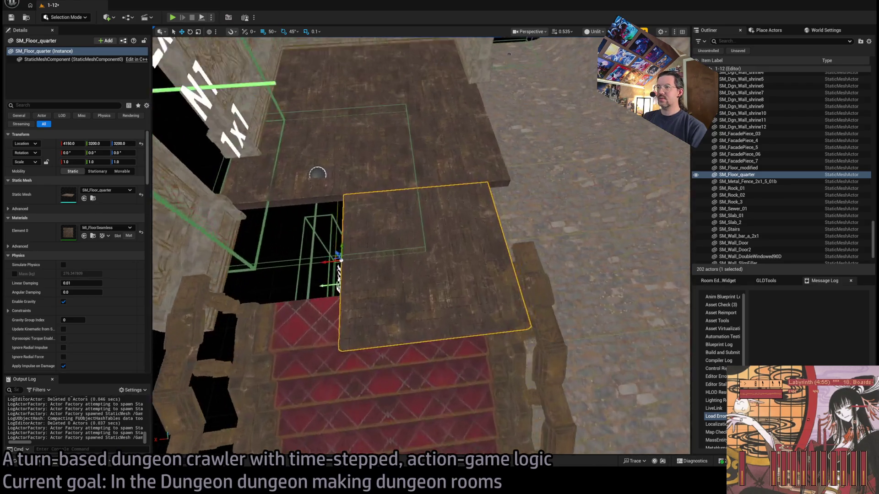
mouse_move(412, 275)
mouse_down()
mouse_move(401, 242)
mouse_move(270, 266)
mouse_up()
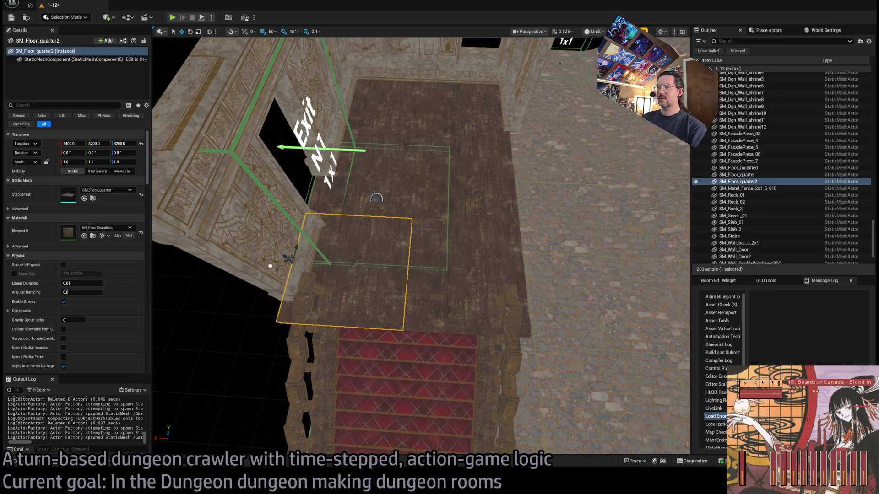
mouse_move(416, 268)
mouse_down()
mouse_move(416, 226)
mouse_move(429, 251)
mouse_move(416, 268)
mouse_up()
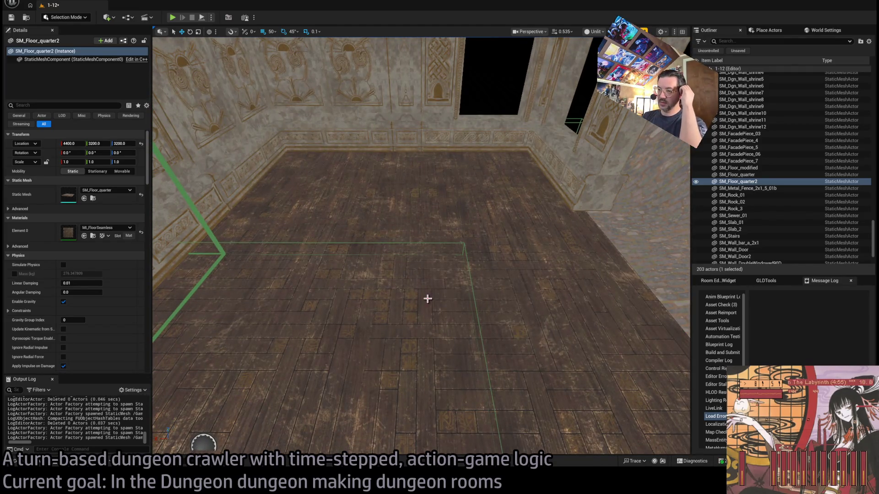
mouse_move(450, 303)
mouse_down()
mouse_move(458, 259)
mouse_move(466, 254)
mouse_move(476, 259)
mouse_move(453, 304)
mouse_up()
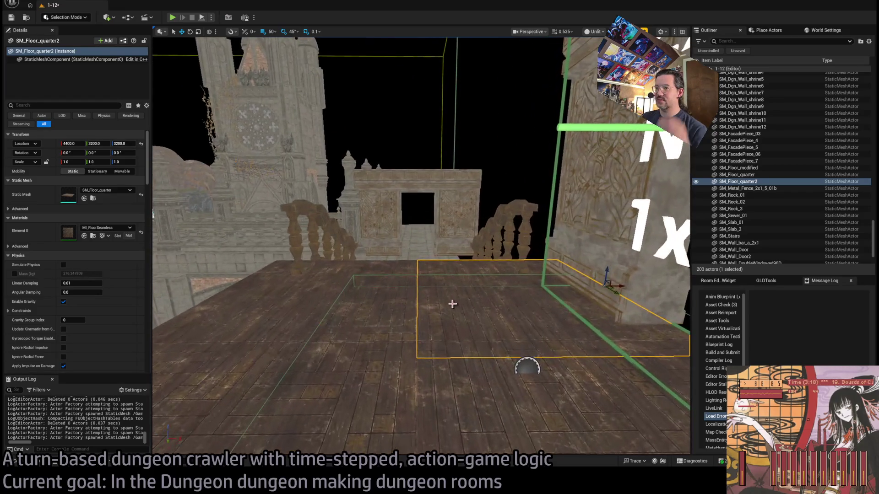
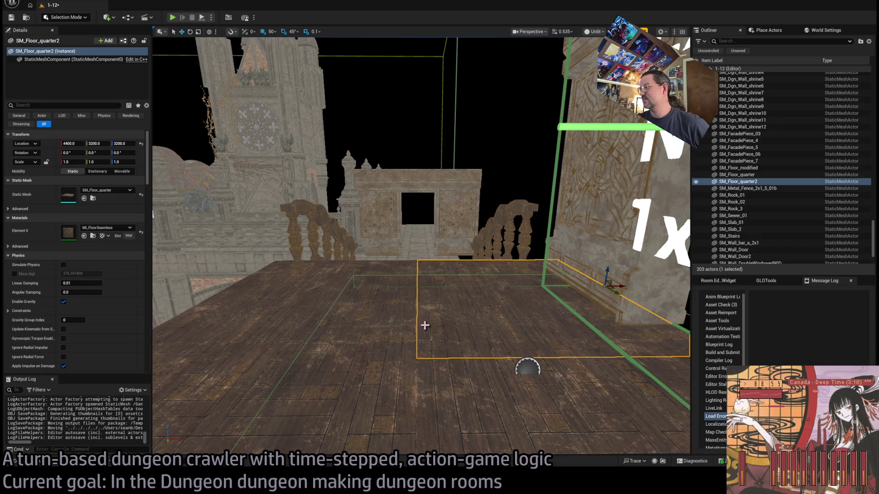
Step: Place SM_Wall_WindowSolo rotated 90°, then at 5-unit snapping nudge it flush against the room wall
mouse_move(418, 328)
mouse_down()
mouse_move(418, 316)
mouse_move(457, 303)
mouse_up()
drag(526, 315, 248, 330)
key(ctrl+space)
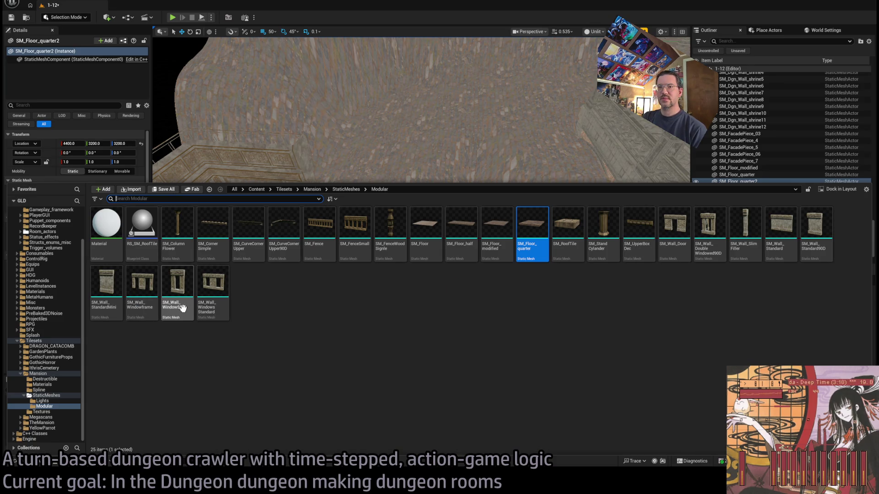
mouse_move(182, 308)
mouse_down()
mouse_move(371, 304)
mouse_move(359, 277)
mouse_move(356, 298)
mouse_move(335, 261)
mouse_move(343, 279)
mouse_up()
key(w)
key(f)
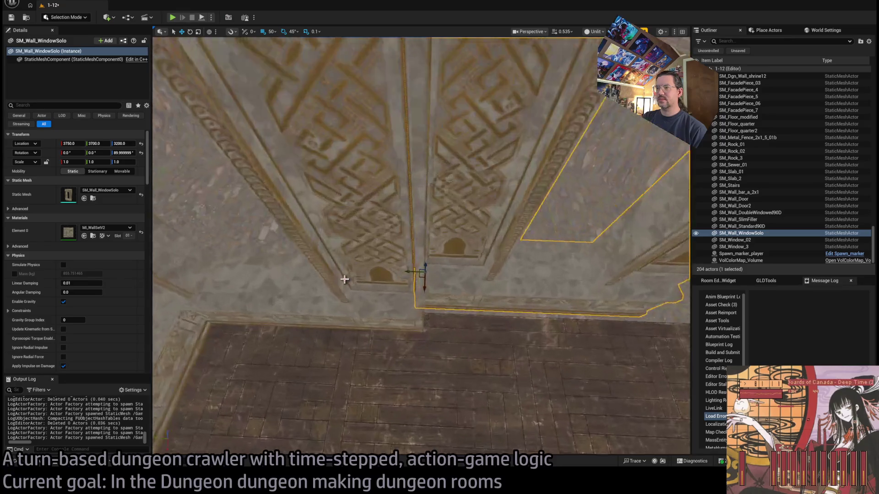
key(bracketleft)
key(bracketleft)
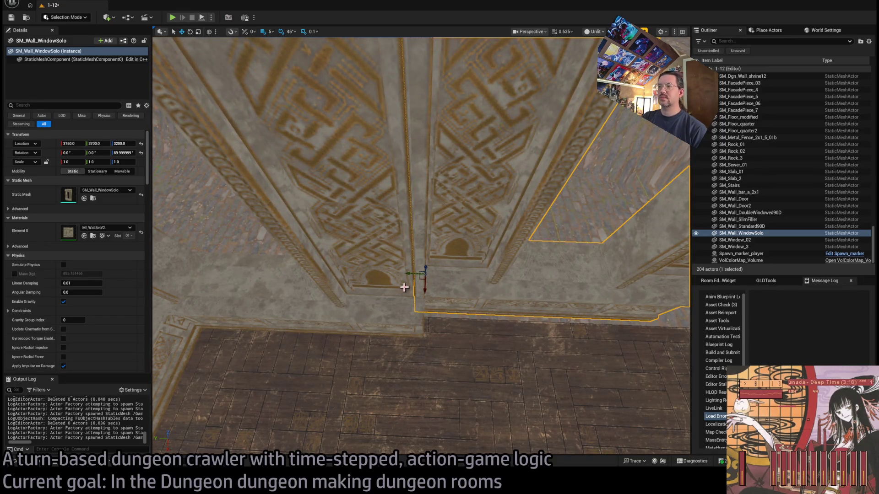
mouse_move(420, 278)
mouse_down()
mouse_move(429, 300)
mouse_move(419, 299)
mouse_move(443, 309)
mouse_up()
key(f)
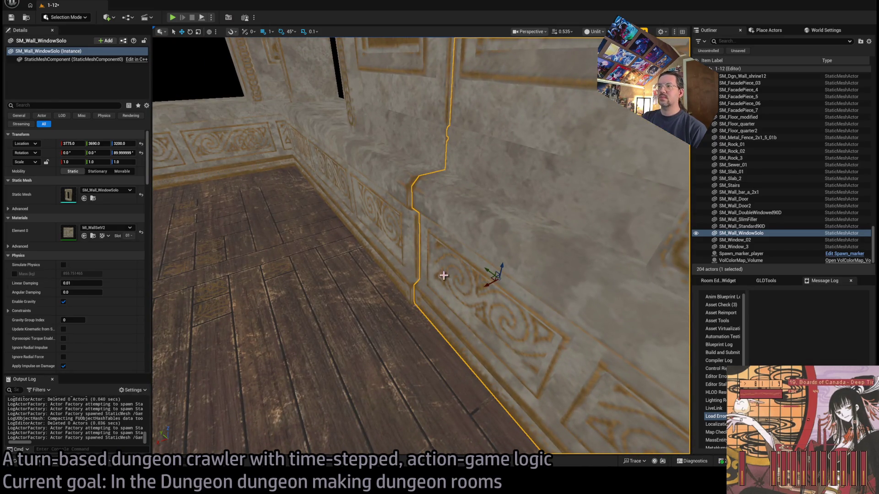
drag(486, 285, 483, 284)
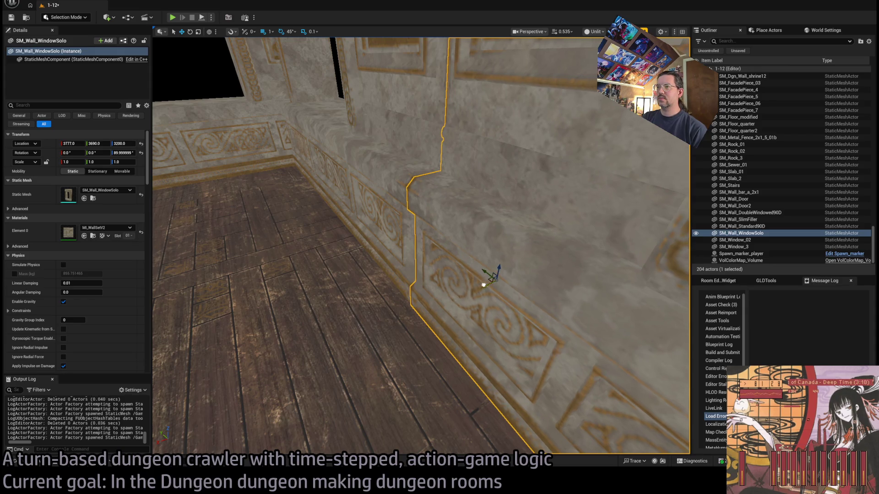
scroll(458, 297, down, 10)
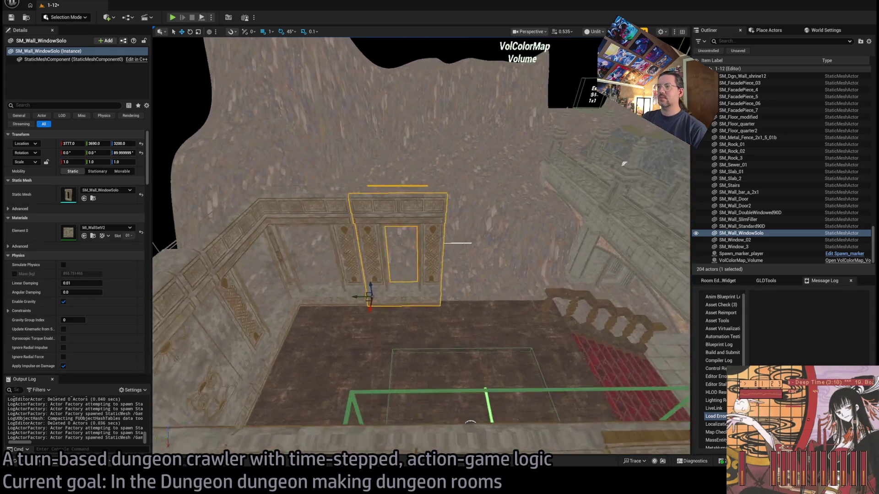
scroll(357, 304, up, 2)
Step: Duplicate the window wall beside the first, replacing a misplaced copy, and add a third copy along the row
drag(310, 305, 393, 302)
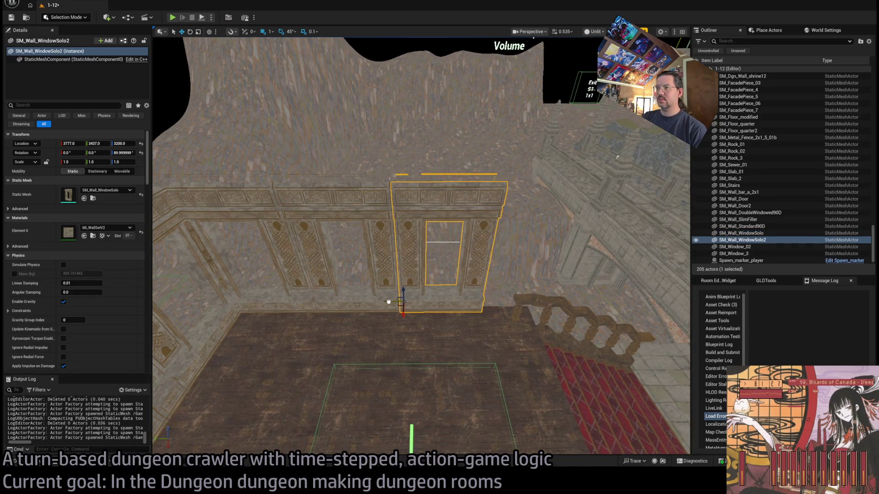
mouse_move(389, 302)
mouse_down()
mouse_move(380, 305)
mouse_move(434, 296)
mouse_move(419, 297)
mouse_up()
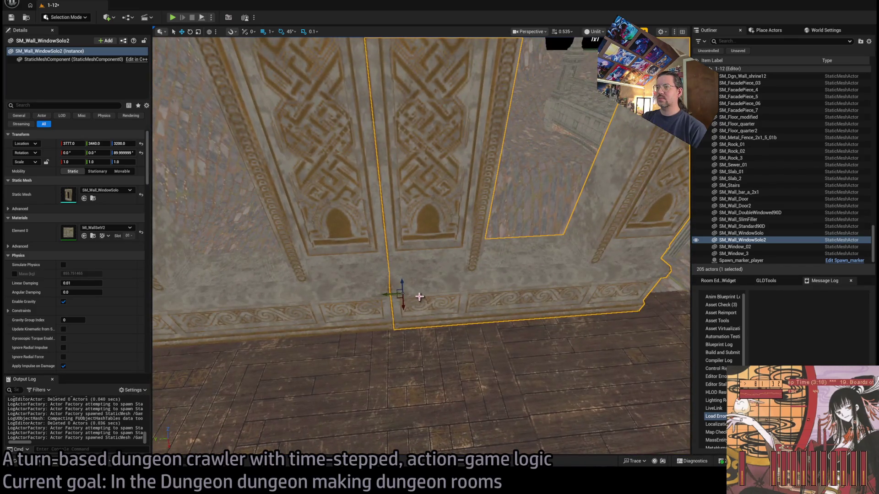
key(Delete)
click(375, 310)
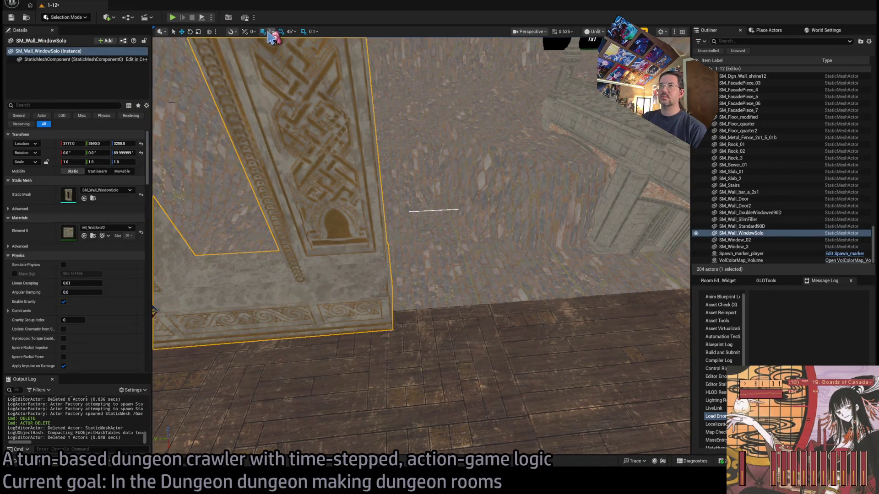
mouse_move(459, 210)
mouse_down()
mouse_move(280, 275)
mouse_move(487, 308)
mouse_move(438, 305)
mouse_move(426, 348)
mouse_move(466, 314)
mouse_up()
mouse_move(385, 310)
mouse_down()
mouse_move(478, 351)
mouse_move(460, 344)
mouse_up()
Step: Swap the third wall copy's mesh to SM_Wall_Standard from the asset library
key(ctrl+b)
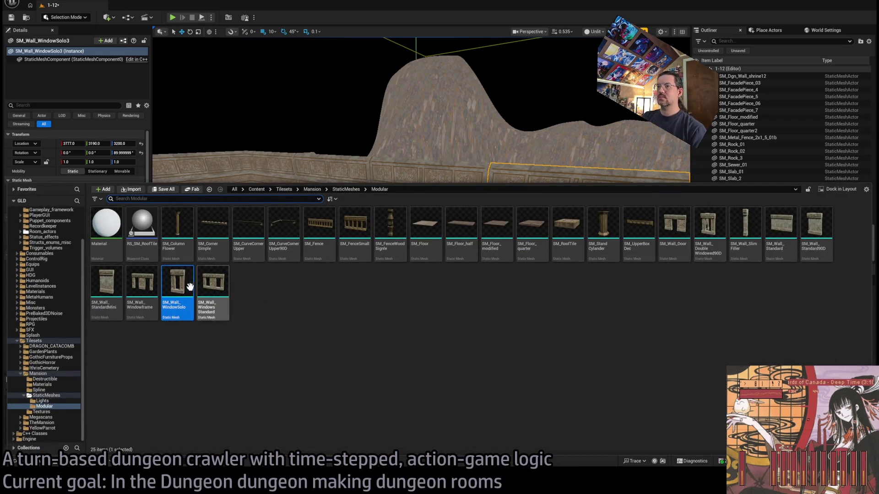
click(778, 233)
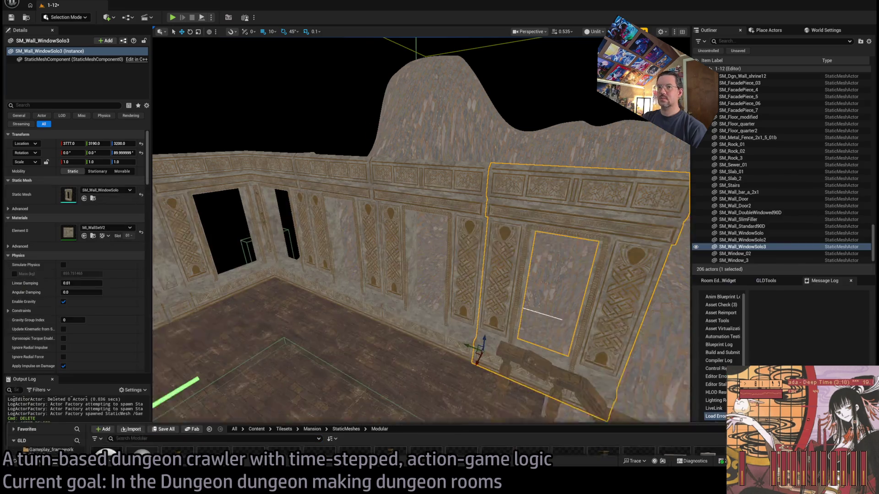
key(ctrl+space)
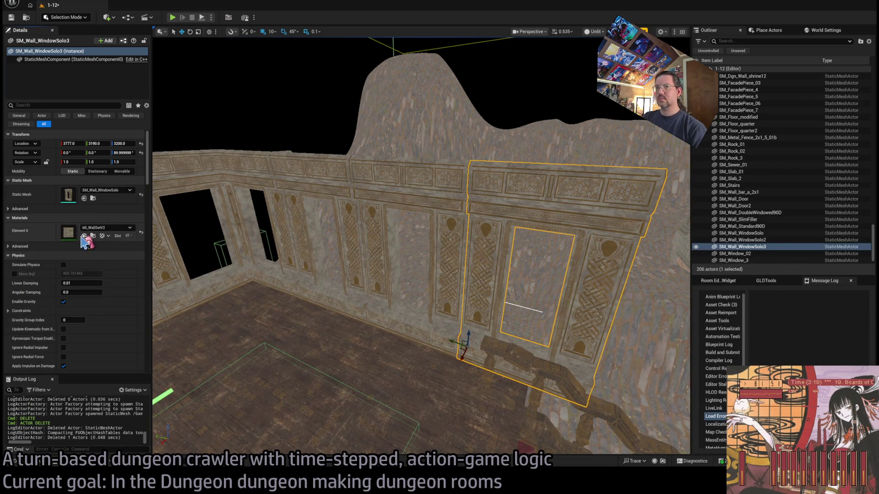
click(84, 198)
mouse_move(421, 248)
mouse_down()
mouse_move(462, 270)
mouse_move(426, 284)
mouse_up()
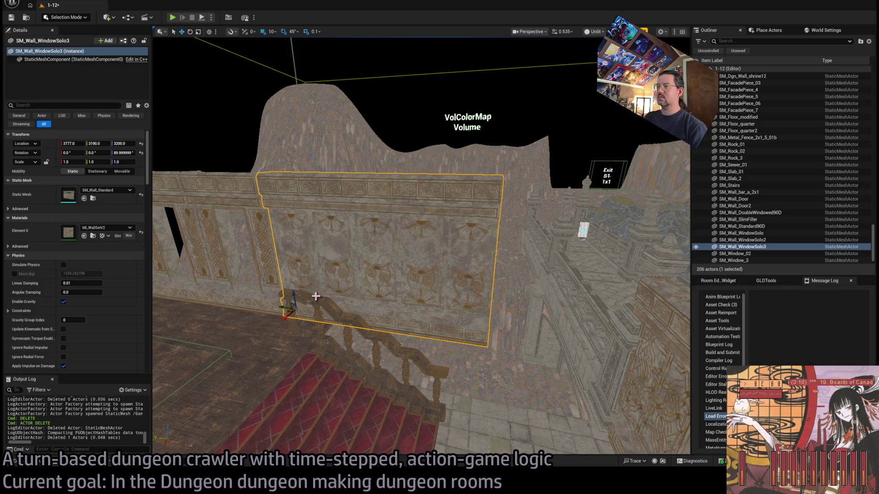
mouse_move(316, 296)
mouse_down()
mouse_move(357, 321)
mouse_move(394, 298)
mouse_move(409, 344)
mouse_up()
Step: Delete the plain wall, then duplicate SM_Floor_modified 500 units along Y and lower it 150 units
key(Delete)
click(323, 289)
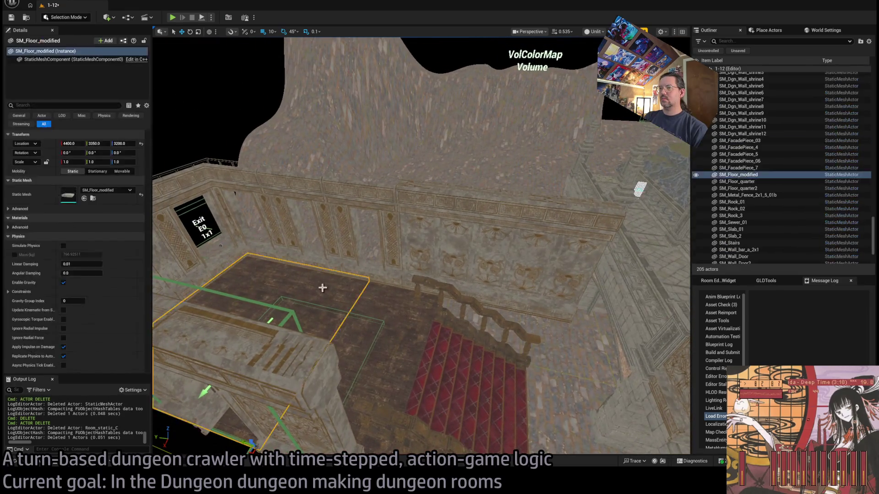
drag(323, 290, 336, 261)
mouse_move(244, 337)
mouse_down()
mouse_move(215, 316)
mouse_move(220, 308)
mouse_up()
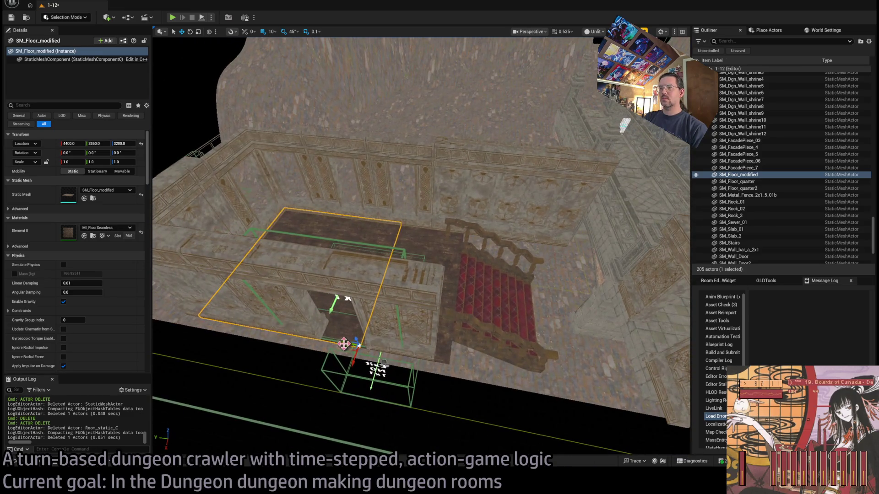
mouse_move(346, 344)
mouse_down()
mouse_move(507, 363)
mouse_move(668, 419)
mouse_move(641, 415)
mouse_move(572, 334)
mouse_up()
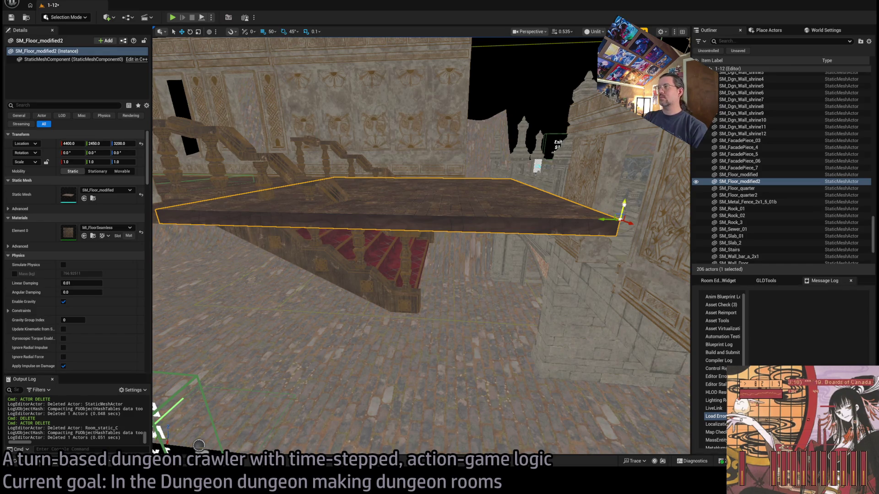
mouse_move(623, 215)
mouse_down()
mouse_move(621, 294)
mouse_move(670, 300)
mouse_up()
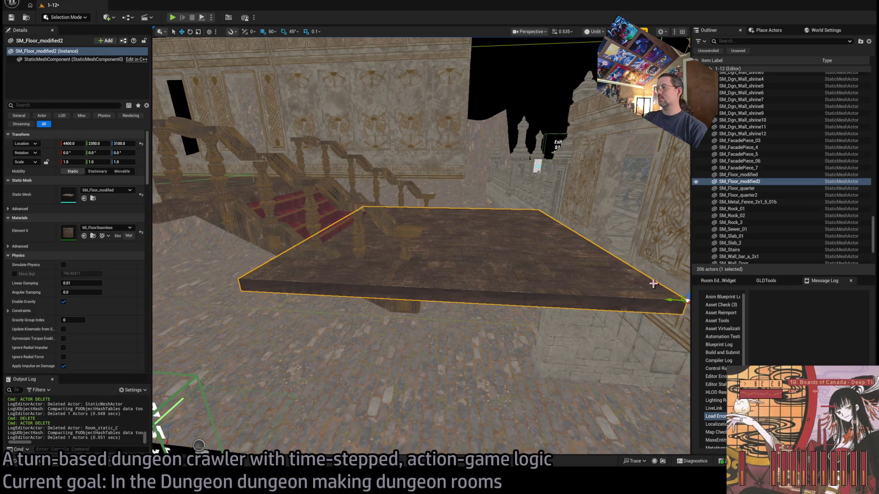
drag(581, 255, 578, 274)
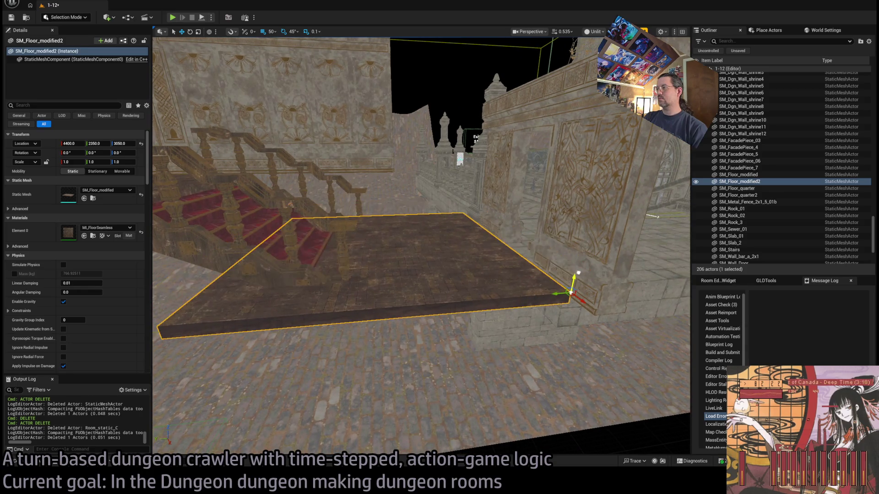
scroll(572, 289, up, 10)
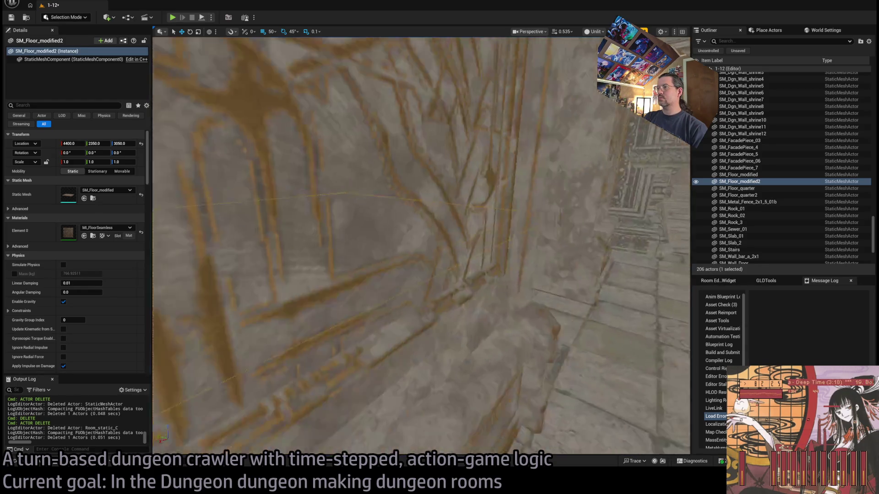
scroll(481, 298, down, 10)
drag(448, 325, 519, 335)
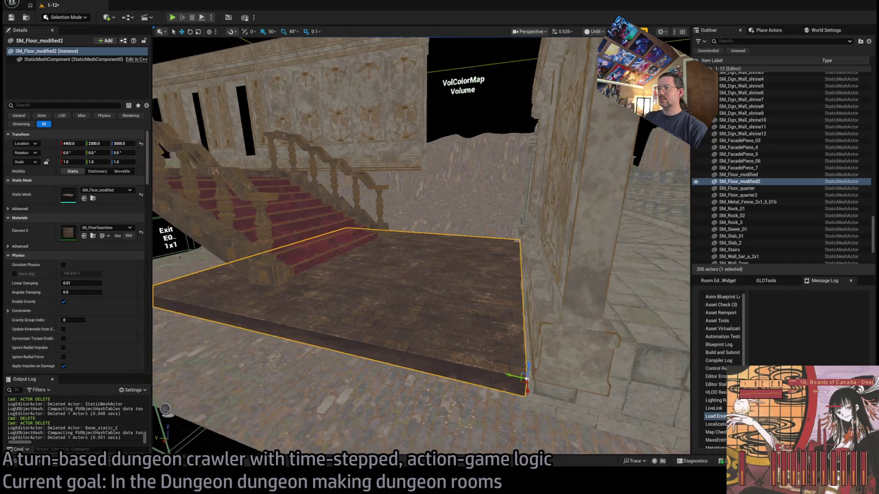
key(w)
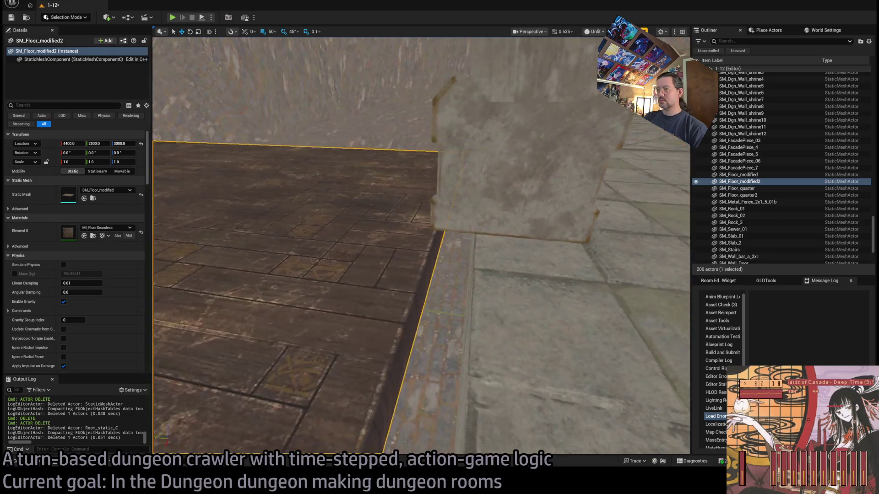
key(s)
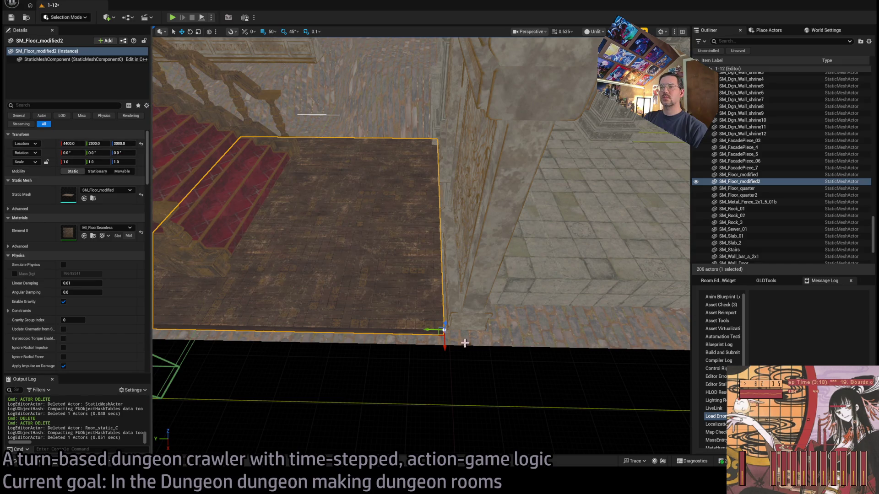
Step: Align SM_Floor_modified2 beside the stairs, sliding it 50 units along Y, then 20 units at 10-unit snapping
click(532, 279)
click(440, 293)
key(w)
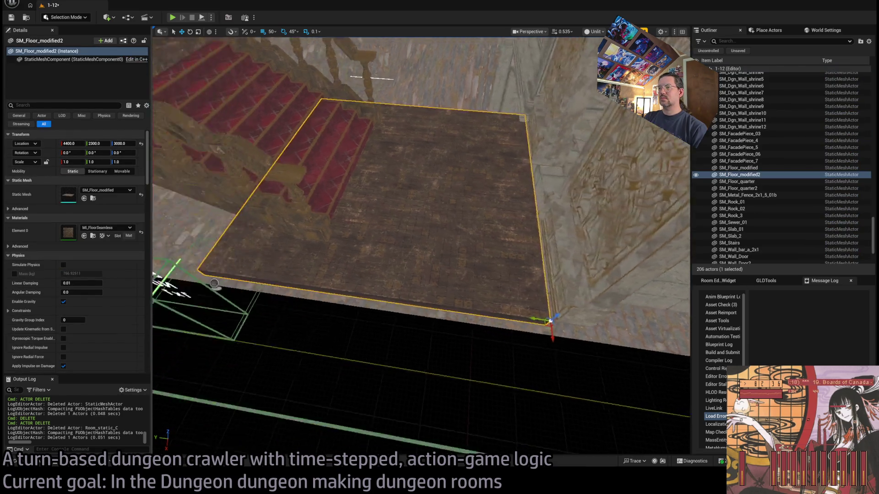
mouse_move(462, 79)
mouse_down()
mouse_move(156, 388)
mouse_move(165, 360)
mouse_up()
drag(552, 330, 552, 329)
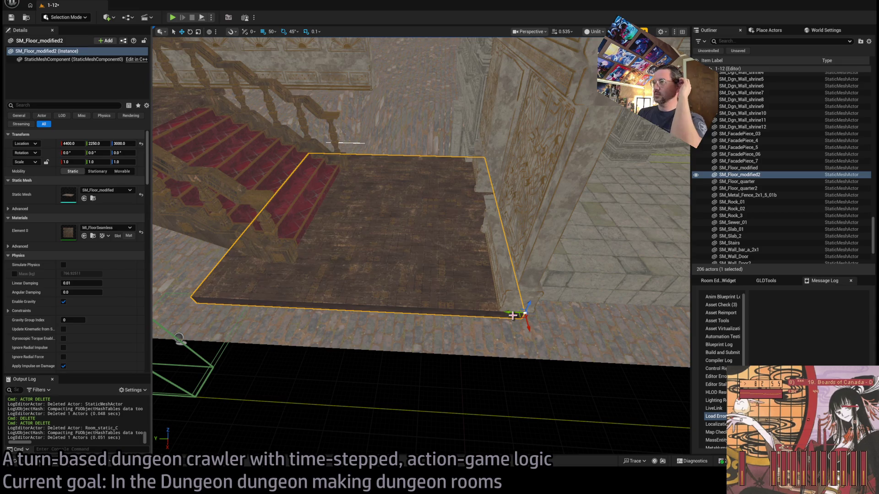
drag(509, 312, 496, 311)
scroll(447, 174, up, 5)
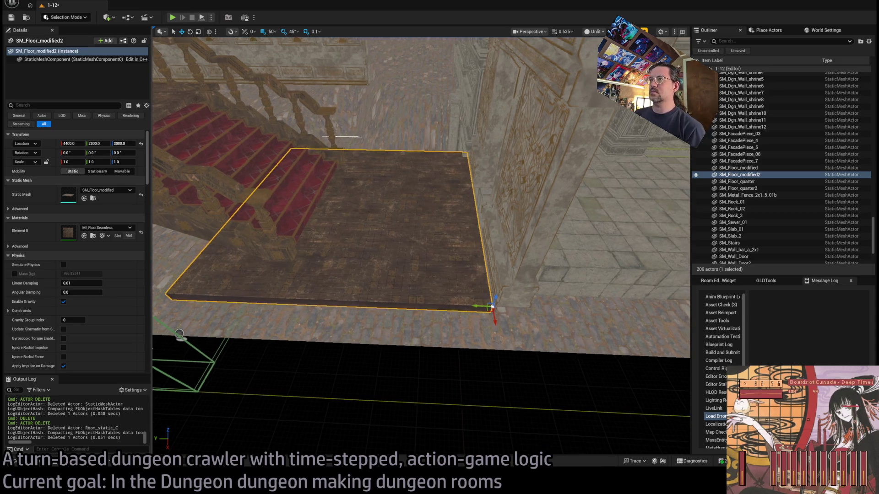
scroll(414, 131, down, 3)
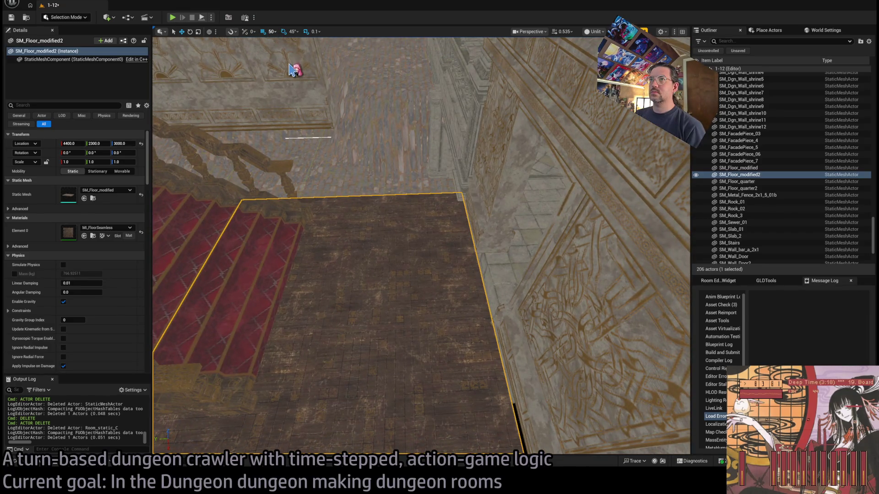
key([)
scroll(504, 351, up, 2)
scroll(497, 347, up, 1)
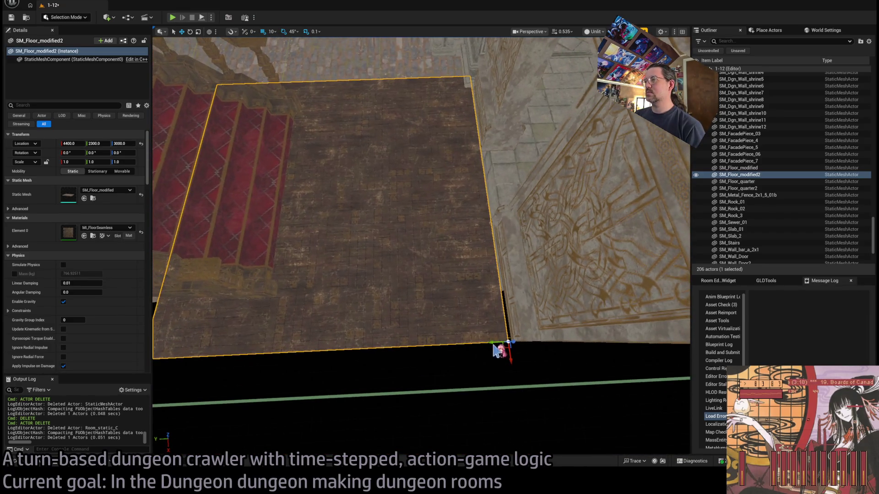
mouse_move(499, 343)
mouse_down()
mouse_move(549, 352)
mouse_move(301, 304)
mouse_move(324, 305)
mouse_move(320, 247)
mouse_move(313, 271)
mouse_move(313, 247)
mouse_up()
scroll(513, 343, down, 3)
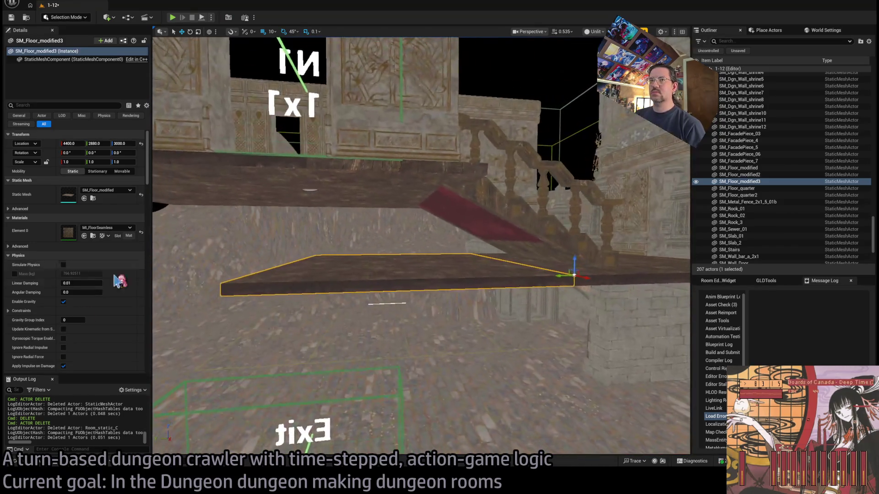
Step: Place SM_UpperBoxDec on the slab, turn it 180°, and move it to X 3800
click(20, 463)
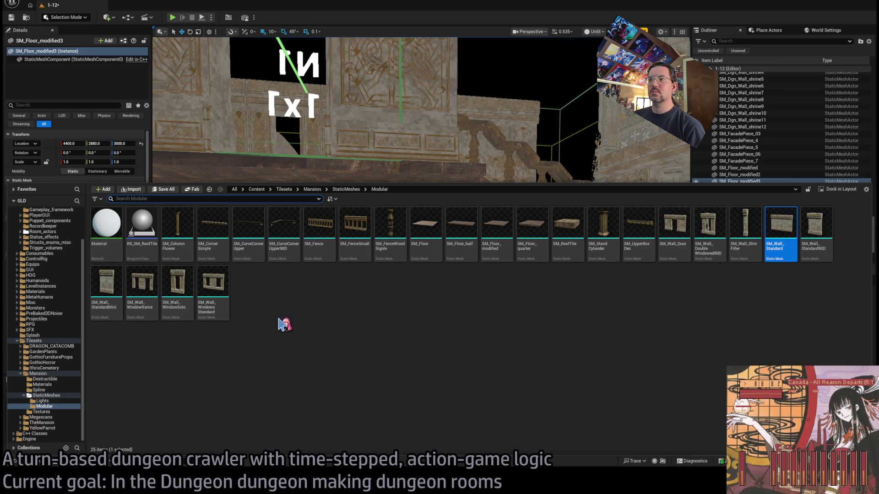
mouse_move(639, 229)
mouse_down()
mouse_move(638, 238)
mouse_move(400, 248)
mouse_move(393, 278)
mouse_move(392, 270)
mouse_up()
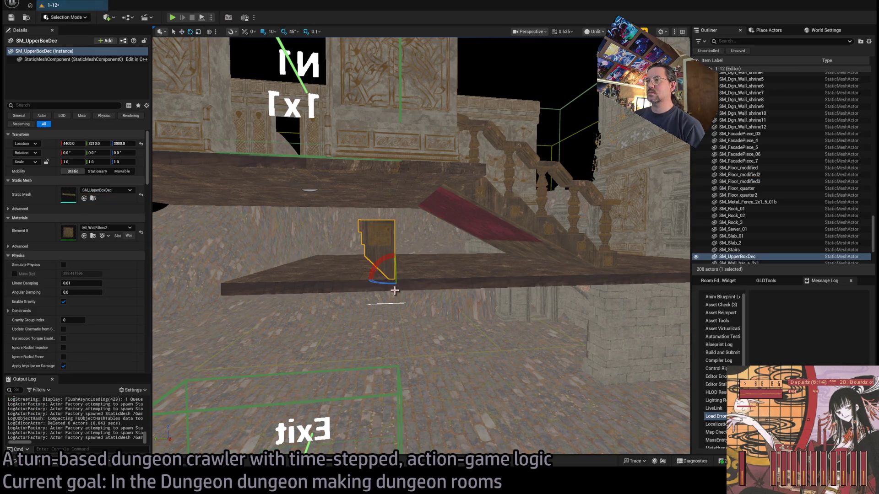
key(f)
mouse_move(467, 291)
mouse_down()
mouse_move(494, 300)
mouse_move(321, 281)
mouse_move(339, 284)
mouse_move(330, 282)
mouse_up()
key(w)
key(f)
drag(458, 297, 374, 388)
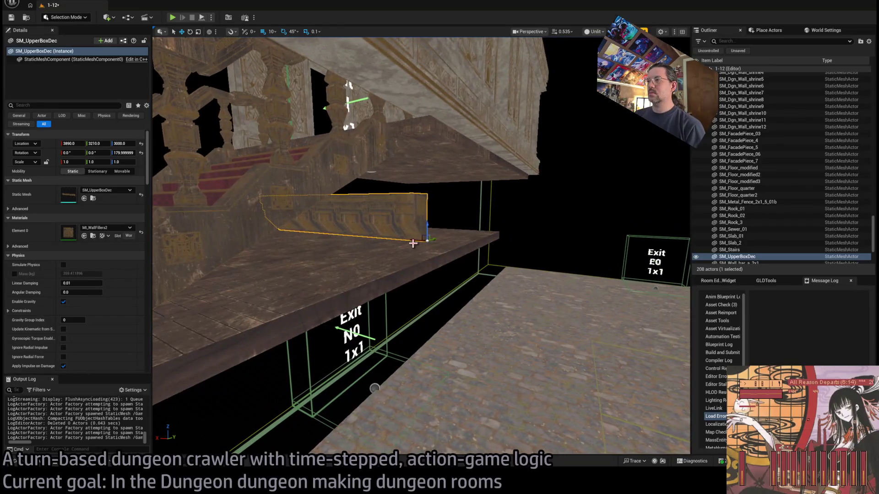
mouse_move(403, 245)
mouse_down()
mouse_move(449, 251)
mouse_move(257, 63)
mouse_move(274, 83)
mouse_up()
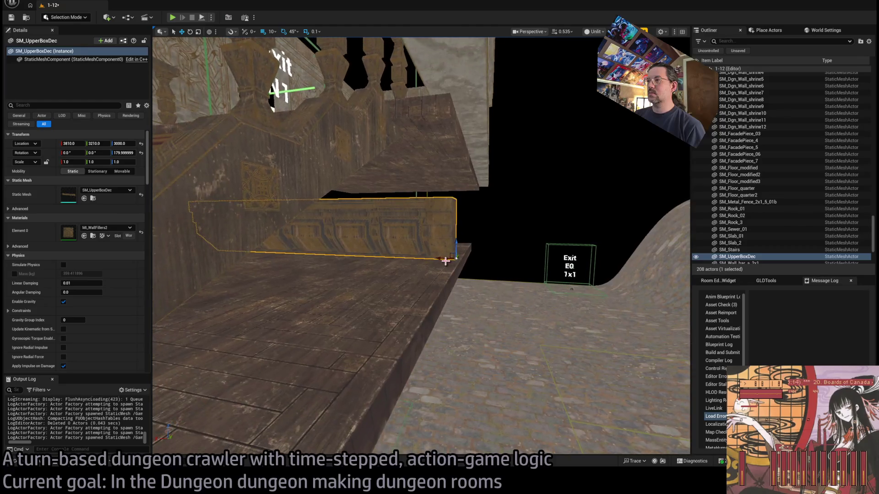
drag(452, 260, 447, 258)
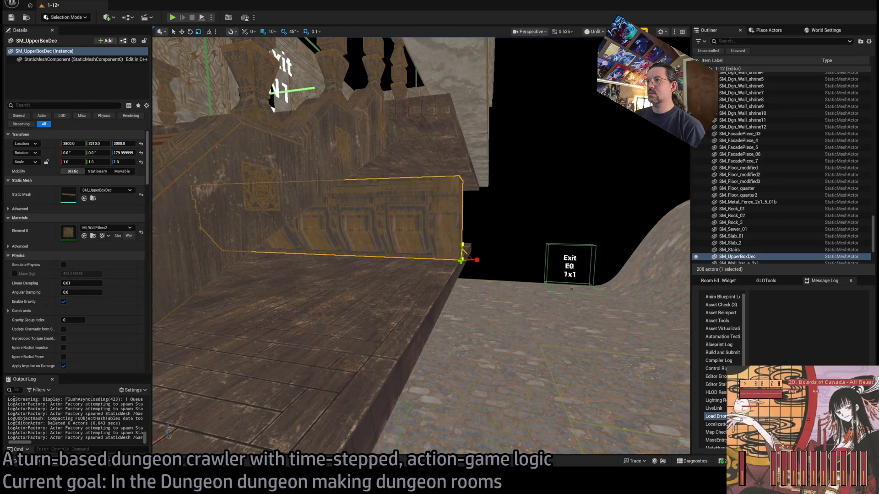
drag(481, 266, 481, 266)
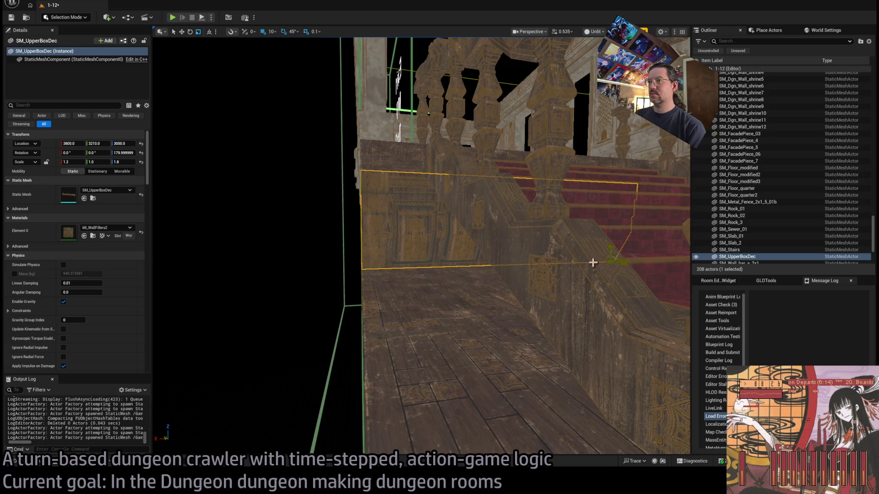
drag(593, 262, 593, 262)
Step: Move SM_Wall_WindowSolo3 to Y 2880, Z 3000, duplicate it at Y 3190, and pick SM_Wall_StandardMini
click(417, 256)
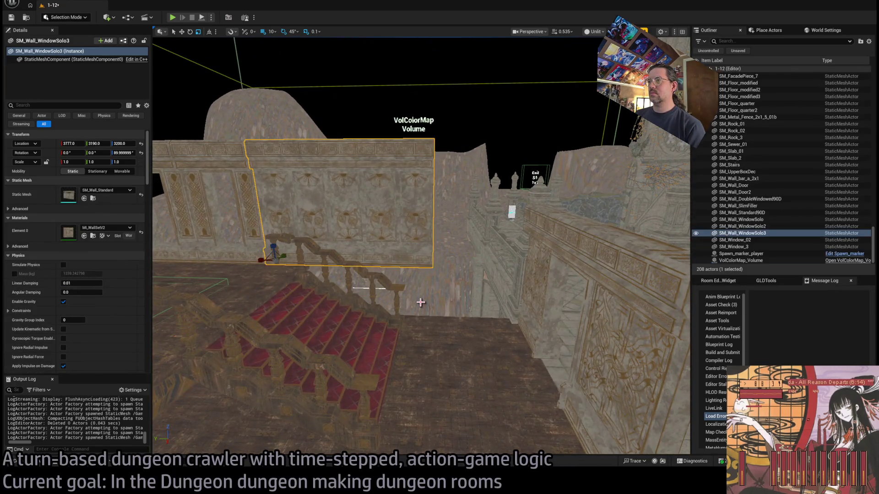
mouse_move(280, 253)
mouse_down()
mouse_move(367, 264)
mouse_move(388, 220)
mouse_up()
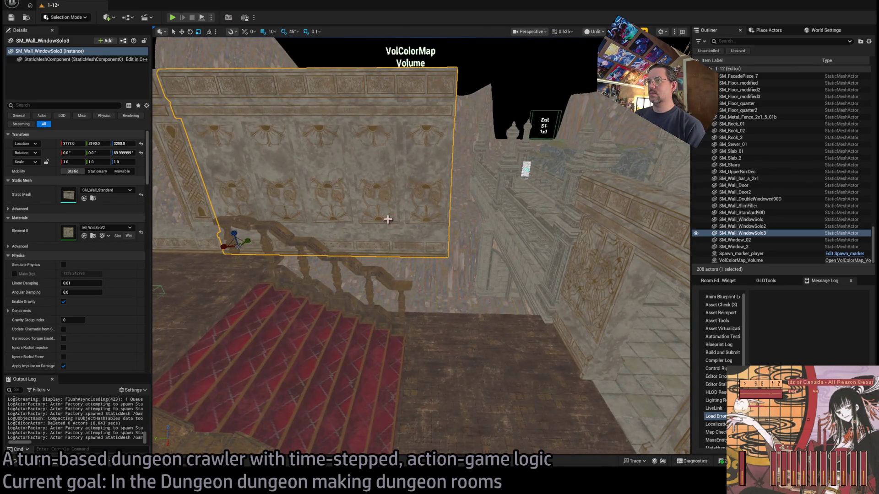
drag(236, 233, 241, 288)
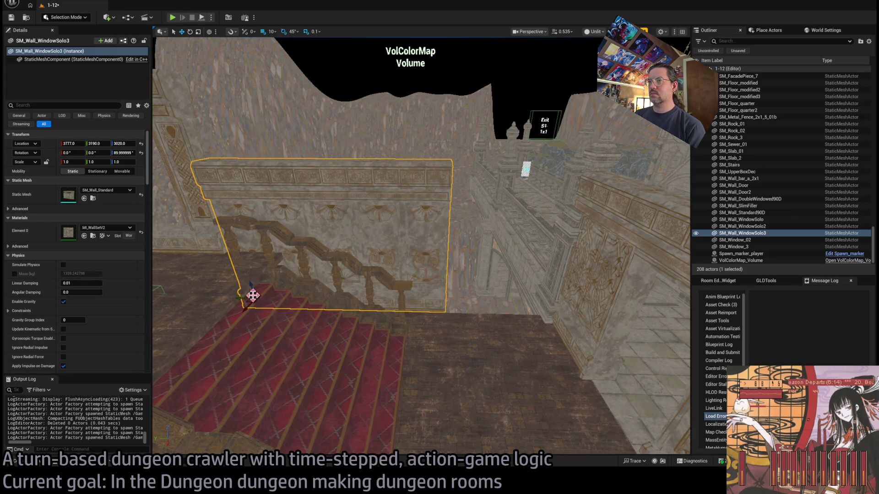
mouse_move(243, 298)
mouse_down()
mouse_move(343, 300)
mouse_move(346, 272)
mouse_move(288, 222)
mouse_up()
mouse_move(181, 233)
mouse_down()
mouse_move(183, 250)
mouse_move(233, 279)
mouse_up()
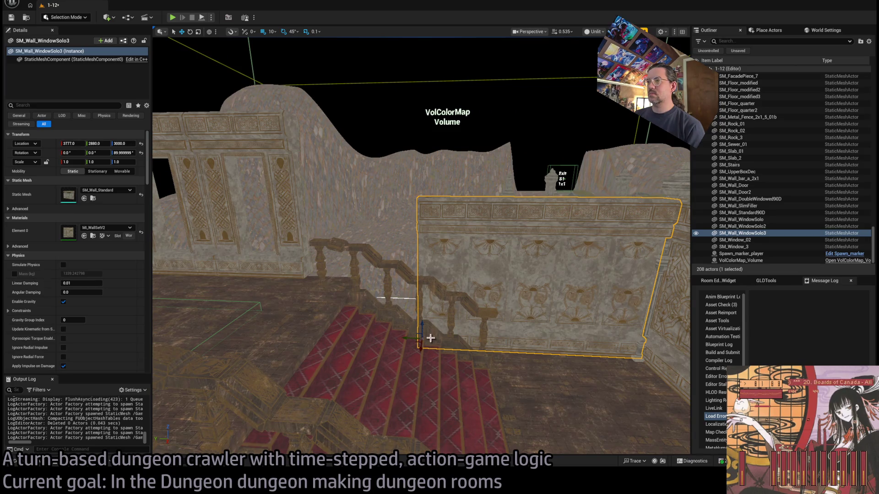
drag(410, 339, 310, 329)
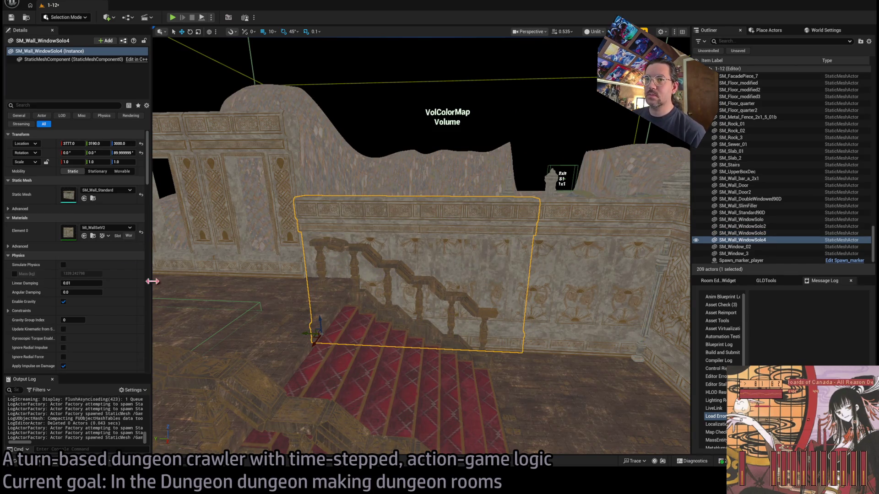
click(39, 462)
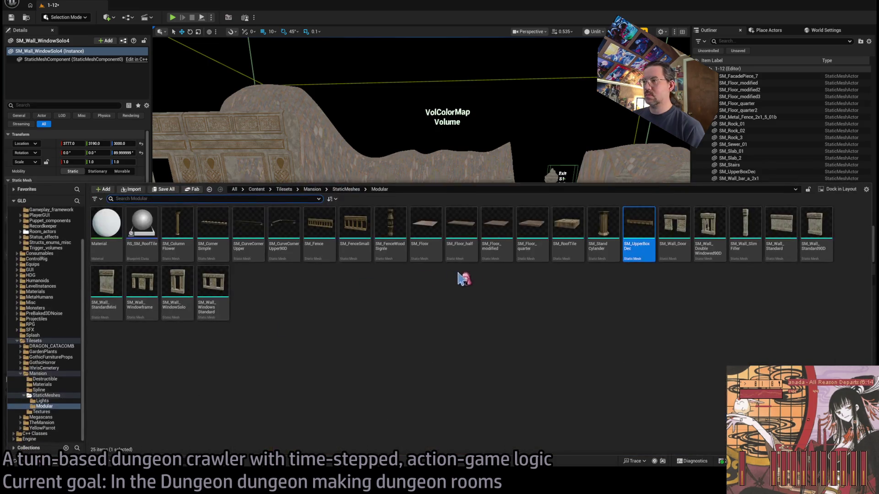
click(106, 284)
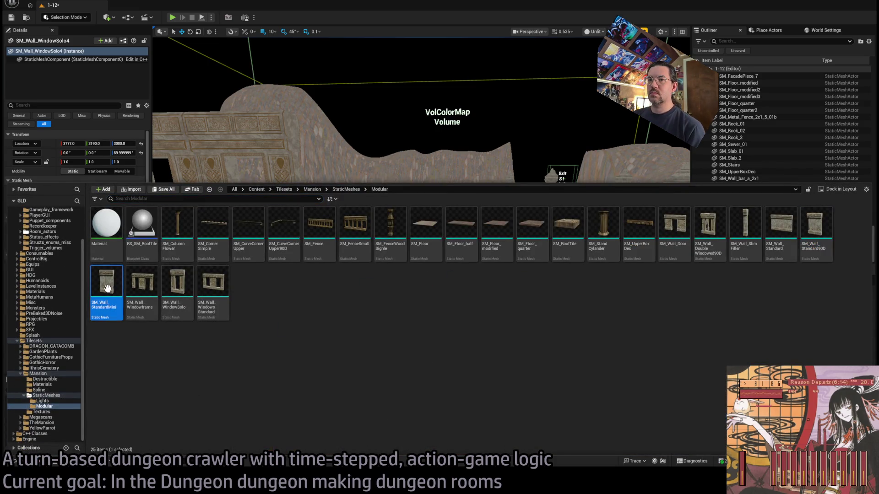
Step: Swap the wall copy's mesh to the narrower SM_Wall_StandardMini
click(55, 176)
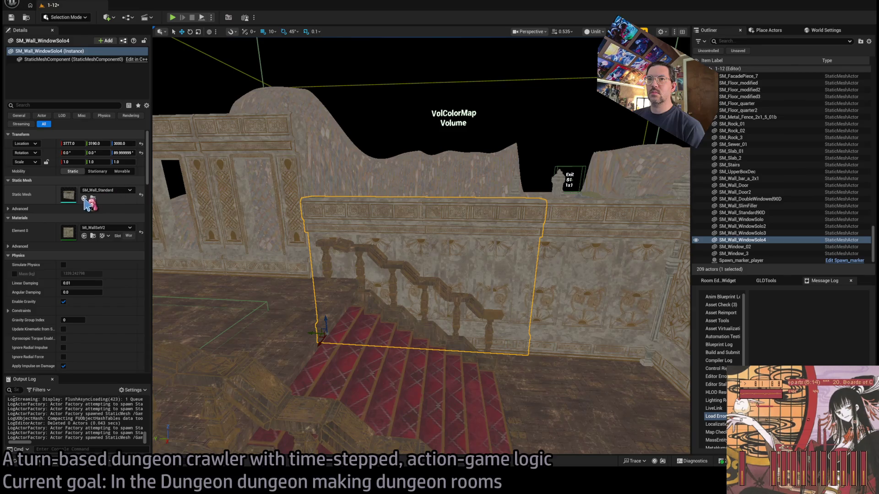
click(84, 198)
scroll(298, 259, up, 10)
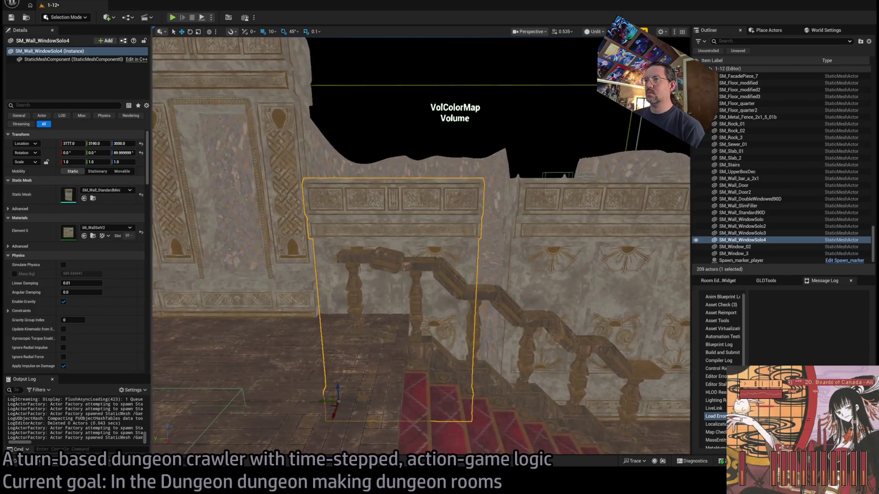
scroll(421, 246, down, 10)
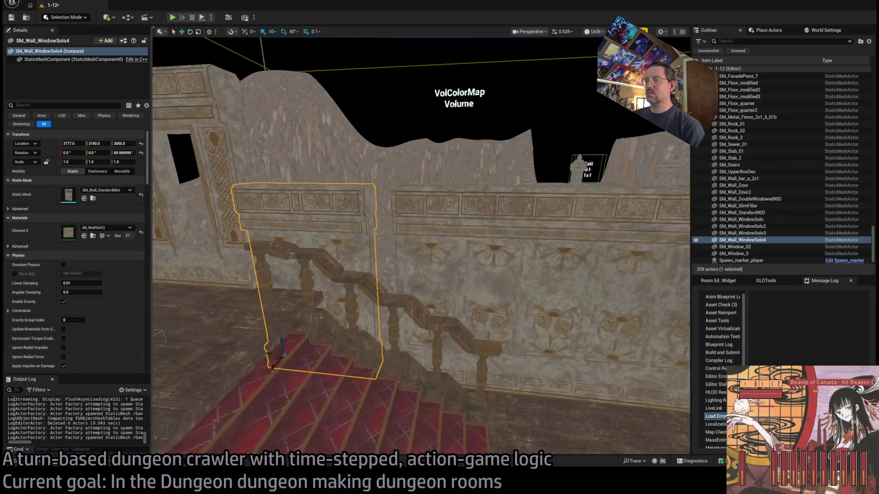
scroll(421, 246, down, 3)
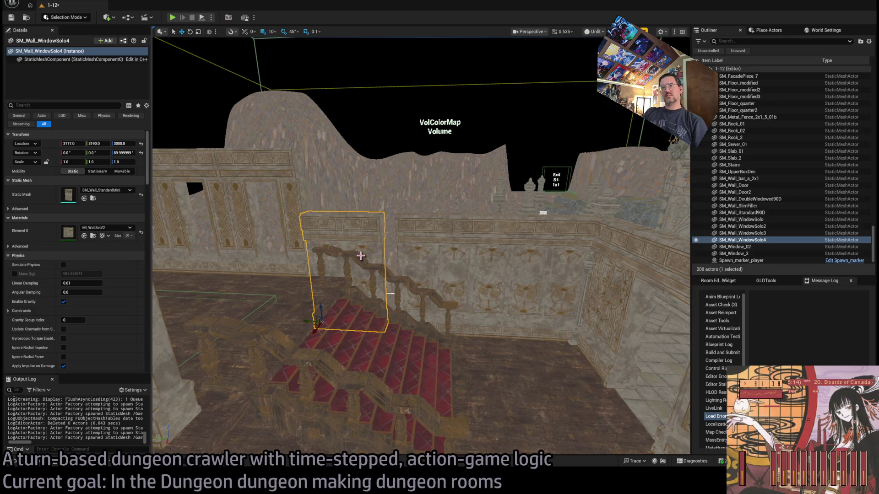
Step: Raise the narrow wall to Z 3200 and duplicate it at Y 2930
drag(380, 250, 451, 250)
key(f)
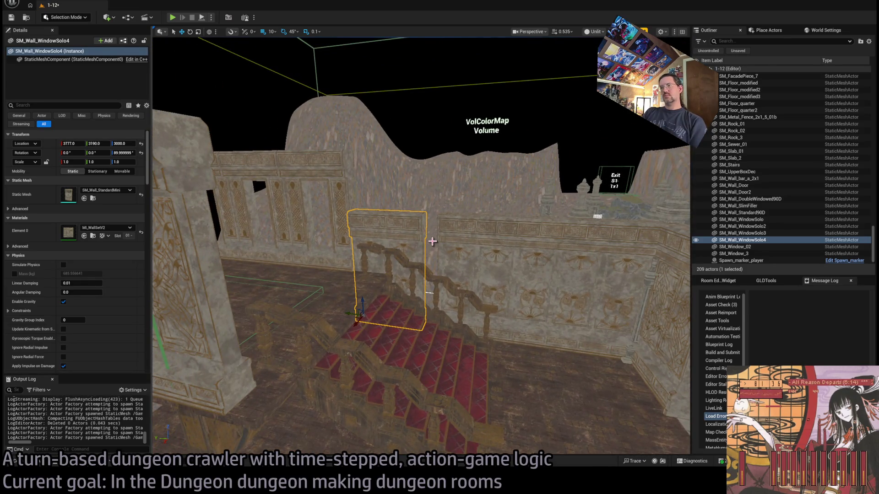
drag(450, 258, 387, 270)
mouse_move(312, 364)
mouse_down()
mouse_move(160, 393)
mouse_move(159, 434)
mouse_up()
mouse_move(398, 283)
mouse_down()
mouse_move(380, 293)
mouse_move(380, 284)
mouse_up()
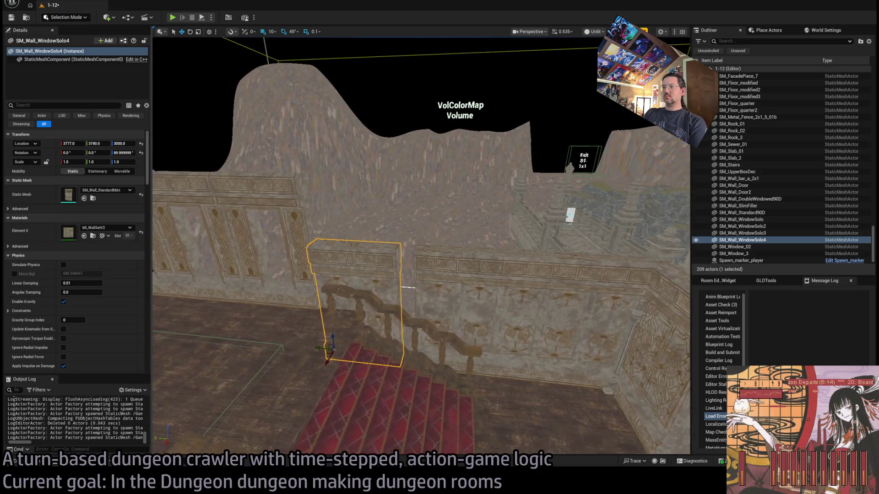
mouse_move(333, 338)
mouse_down()
mouse_move(337, 289)
mouse_move(387, 286)
mouse_move(373, 292)
mouse_up()
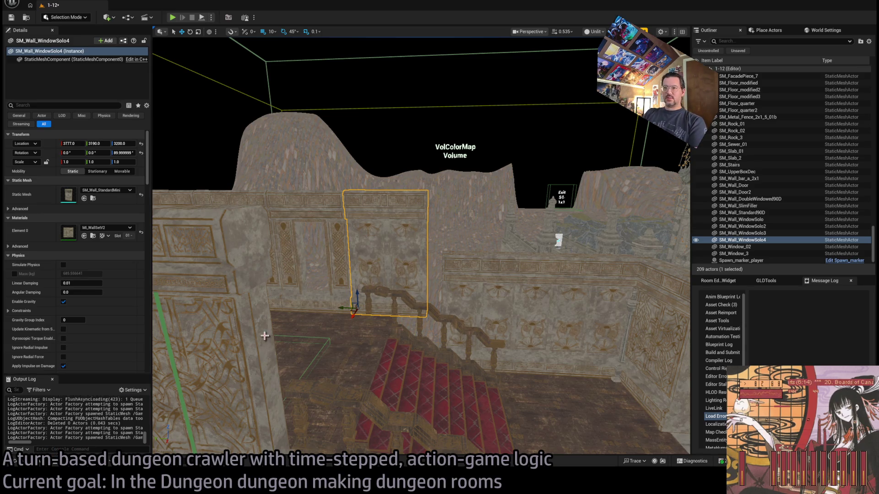
mouse_move(345, 308)
mouse_down()
mouse_move(458, 308)
mouse_move(412, 310)
mouse_up()
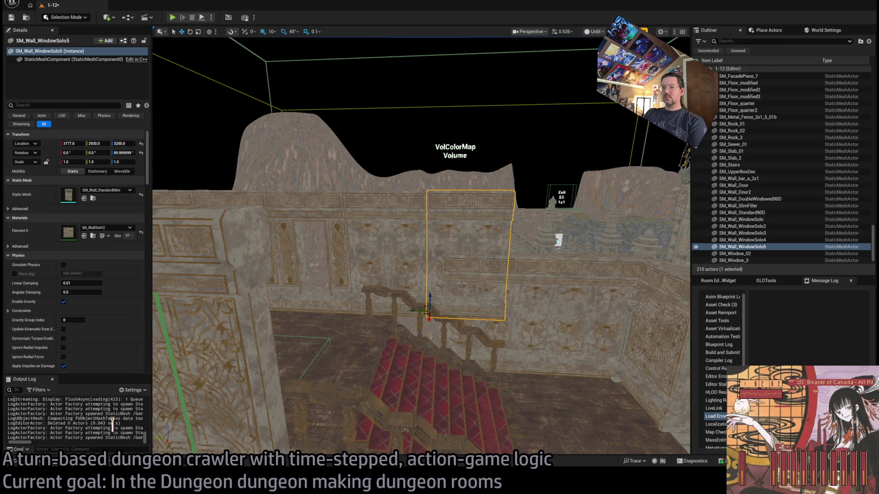
Step: Swap the copy's mesh to SM_Wall_SlimFiller, narrow it to 0.9 and nudge it one unit sideways
click(36, 463)
click(745, 229)
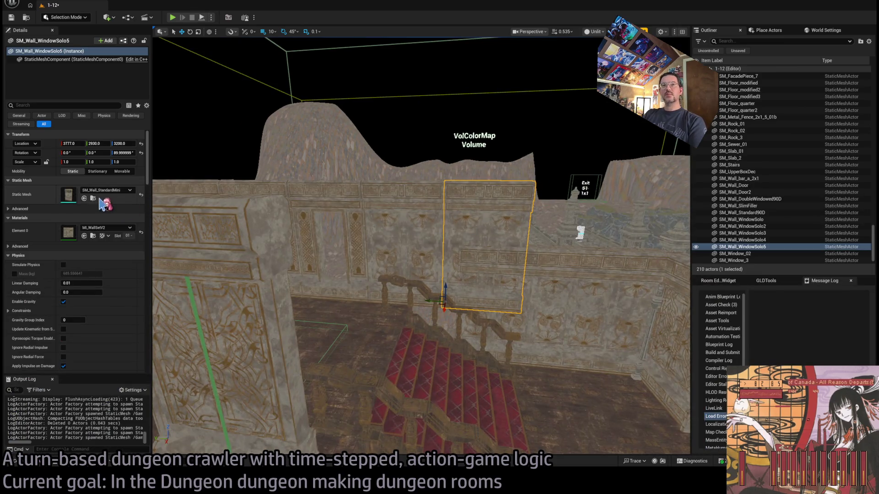
click(84, 198)
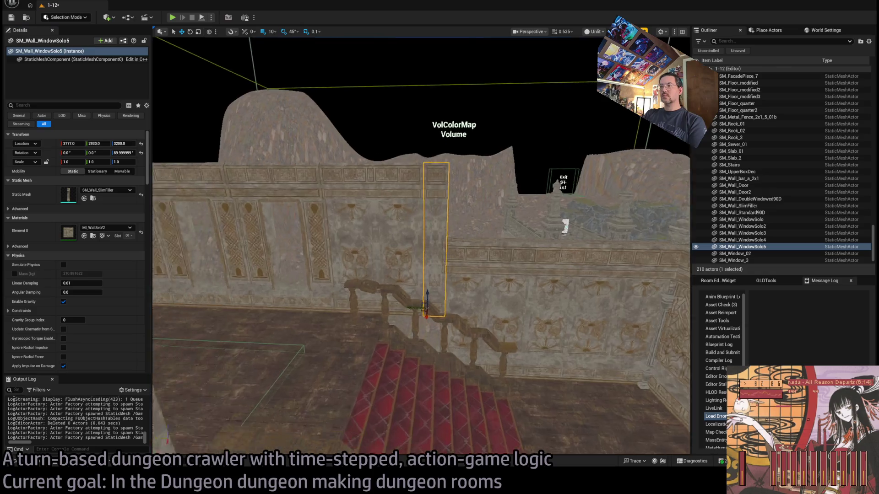
key(f)
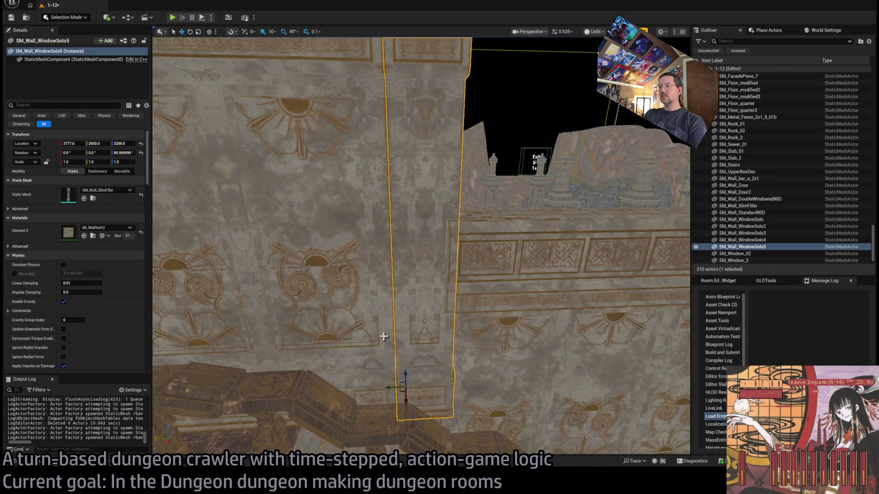
drag(389, 389, 387, 387)
scroll(392, 386, down, 5)
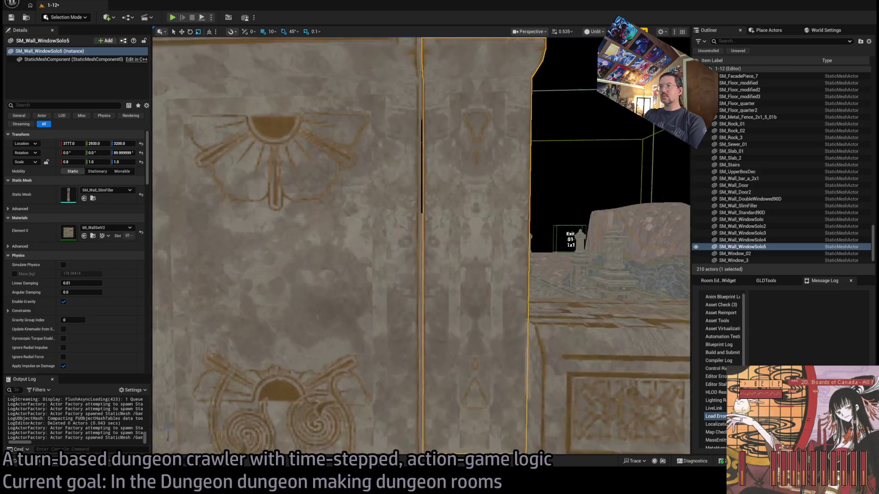
scroll(270, 161, up, 3)
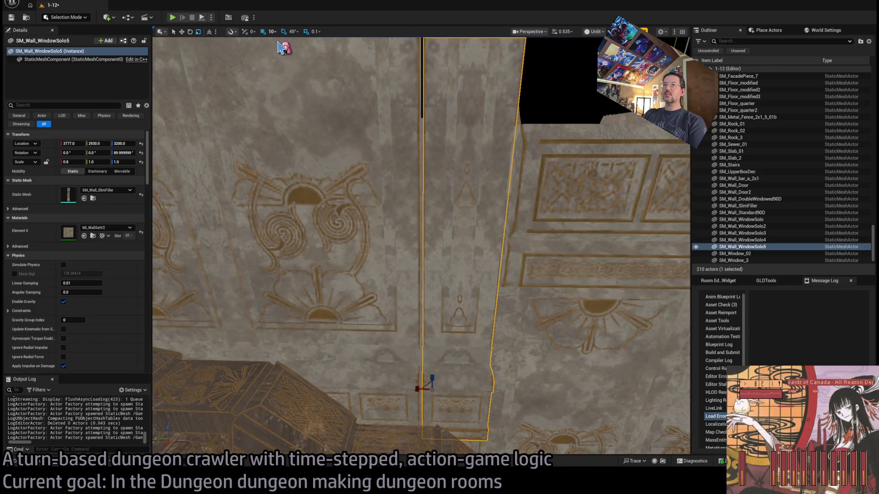
mouse_move(418, 389)
mouse_down()
mouse_move(415, 373)
mouse_move(386, 363)
mouse_move(412, 367)
mouse_up()
Step: Trim the filler's X scale to 0.85, then down to 0.815
key(r)
click(73, 172)
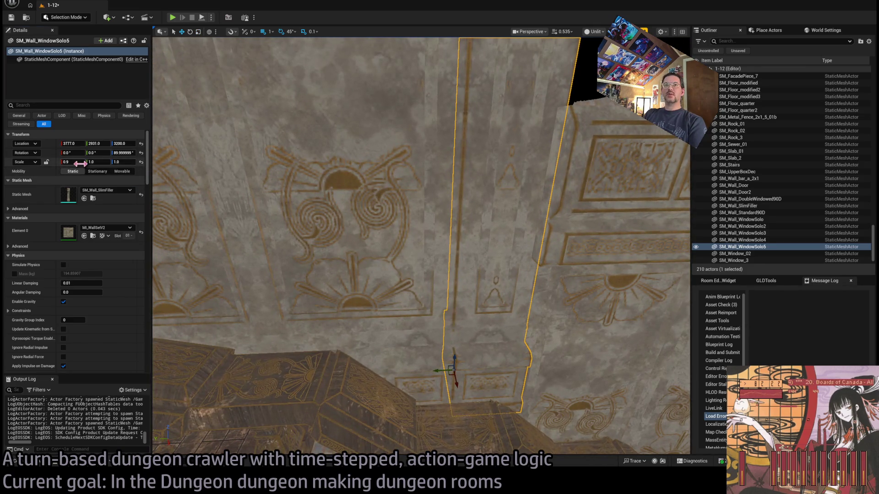
text(5)
key(Return)
mouse_move(448, 363)
mouse_down()
mouse_move(435, 324)
mouse_move(388, 326)
mouse_move(399, 320)
mouse_move(401, 332)
mouse_move(392, 433)
mouse_move(204, 241)
mouse_move(229, 256)
mouse_move(247, 286)
mouse_up()
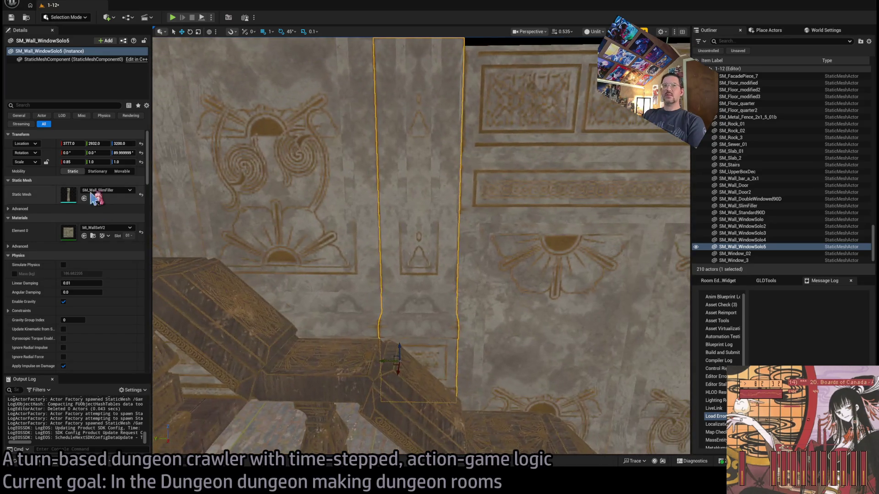
click(82, 162)
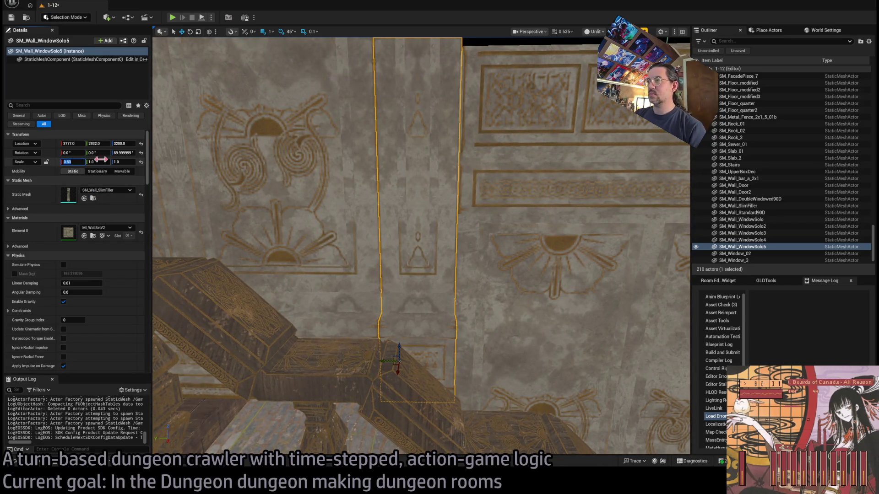
mouse_move(320, 229)
mouse_down()
mouse_move(283, 238)
mouse_move(318, 150)
mouse_up()
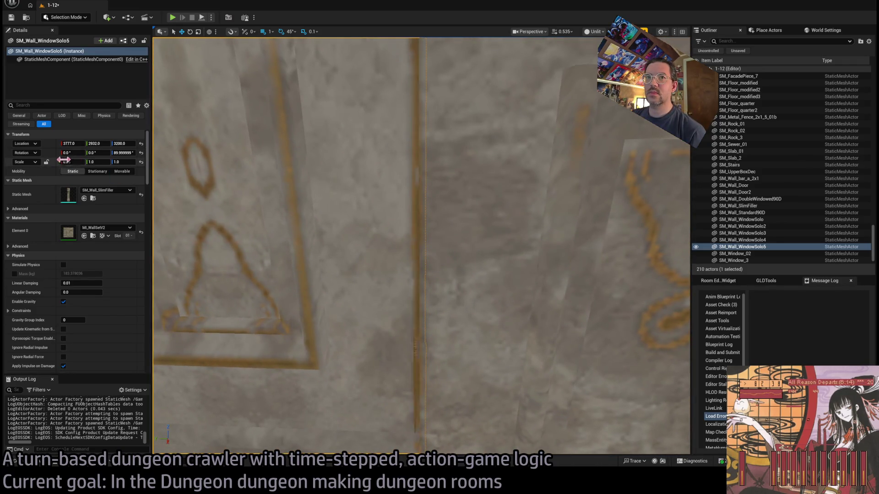
text(81)
key(Return)
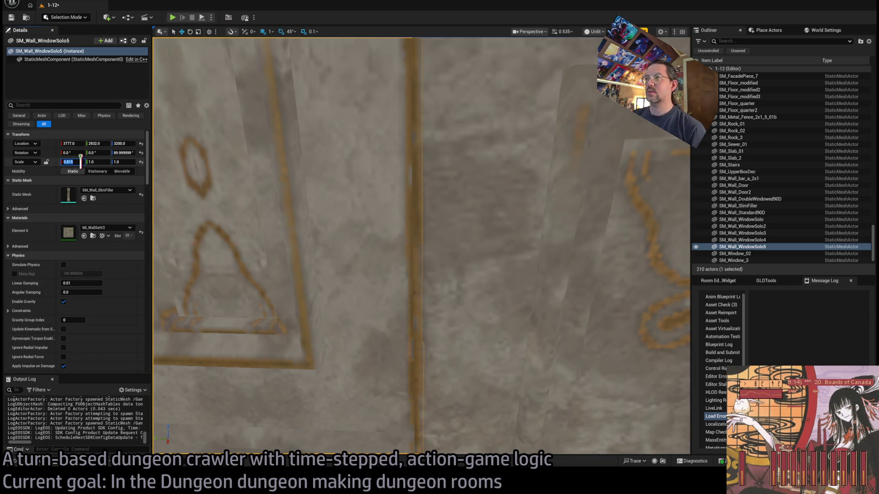
mouse_move(330, 169)
mouse_down()
mouse_move(316, 215)
mouse_move(532, 246)
mouse_up()
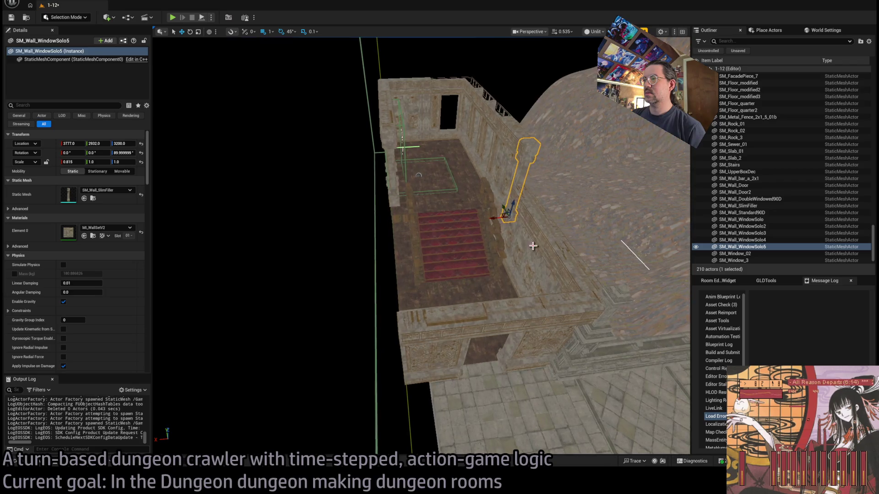
Step: Duplicate the large window wall, turn the copy around, and slide it along the room side
click(533, 246)
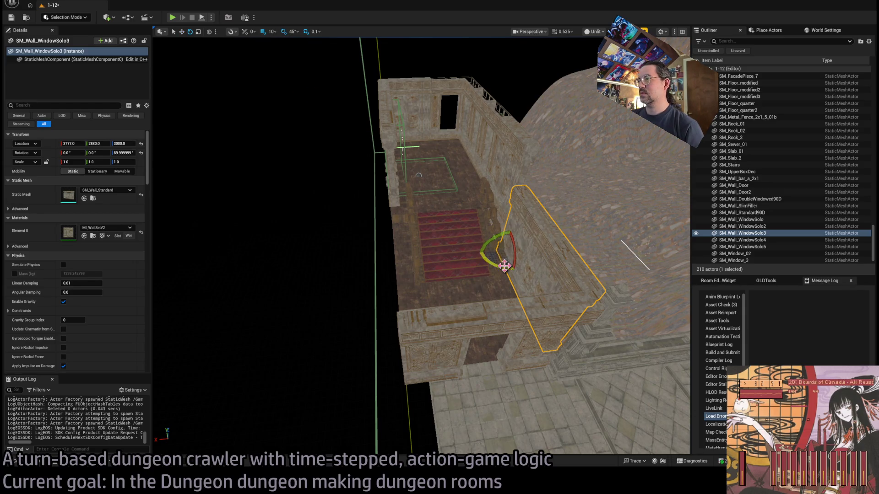
mouse_move(504, 266)
mouse_down()
mouse_move(512, 265)
mouse_move(385, 270)
mouse_up()
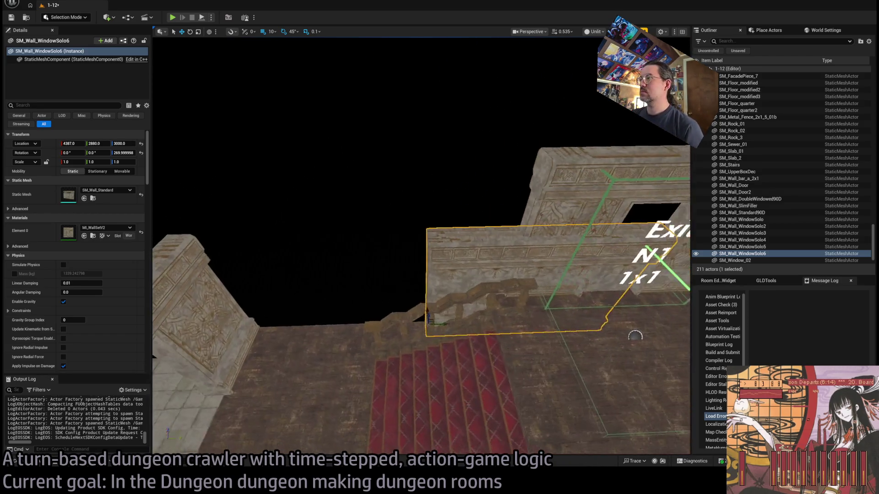
mouse_move(527, 323)
mouse_down()
mouse_move(257, 320)
mouse_move(270, 318)
mouse_up()
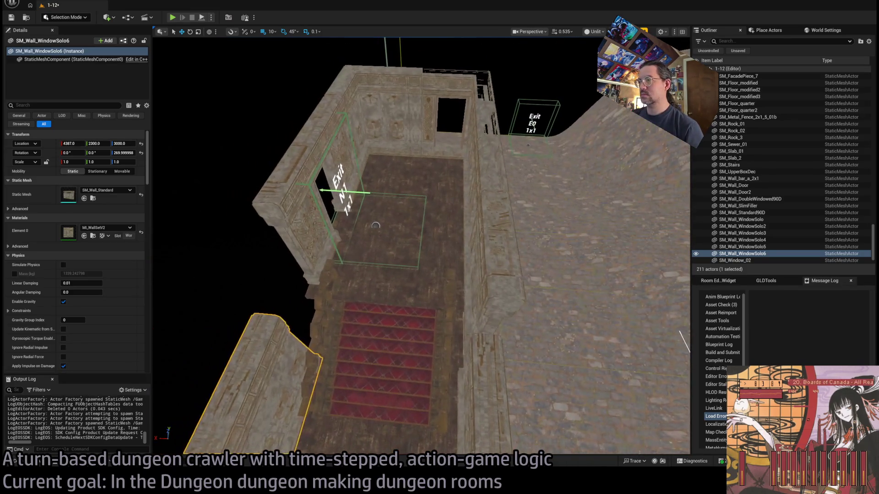
Step: Delete a stray filler copy and duplicate the door wall, shifting the copy sideways
click(471, 346)
mouse_move(466, 344)
alt+mouse_down()
mouse_move(293, 321)
mouse_move(300, 323)
alt+mouse_up()
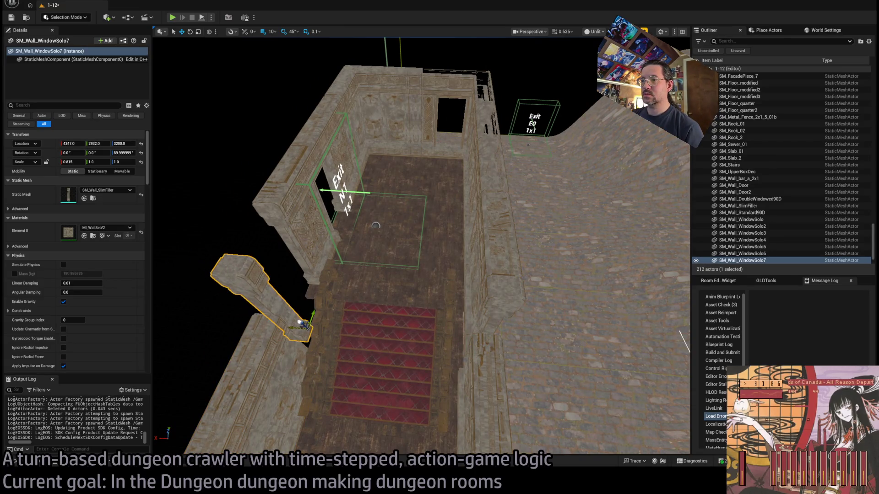
key(f)
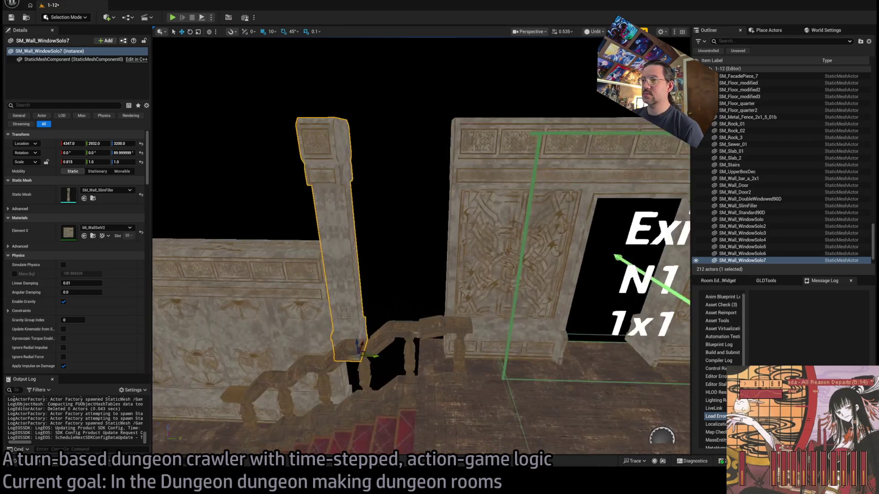
key(Delete)
click(559, 314)
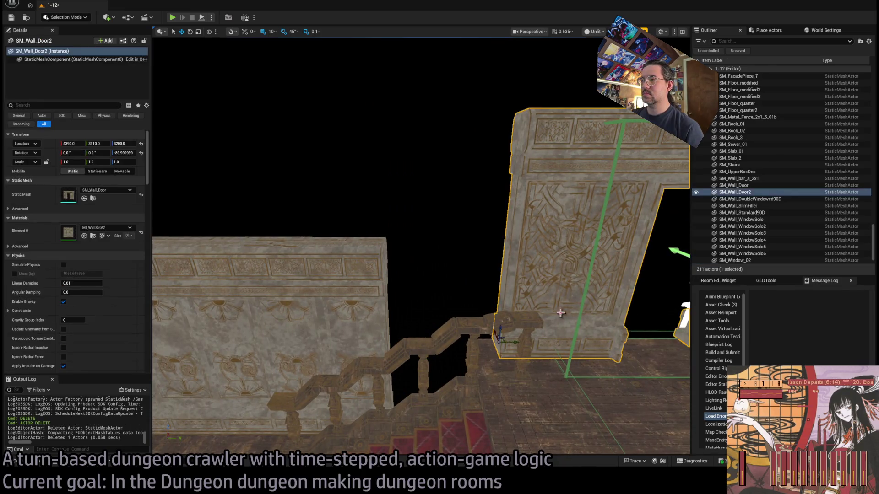
key(f)
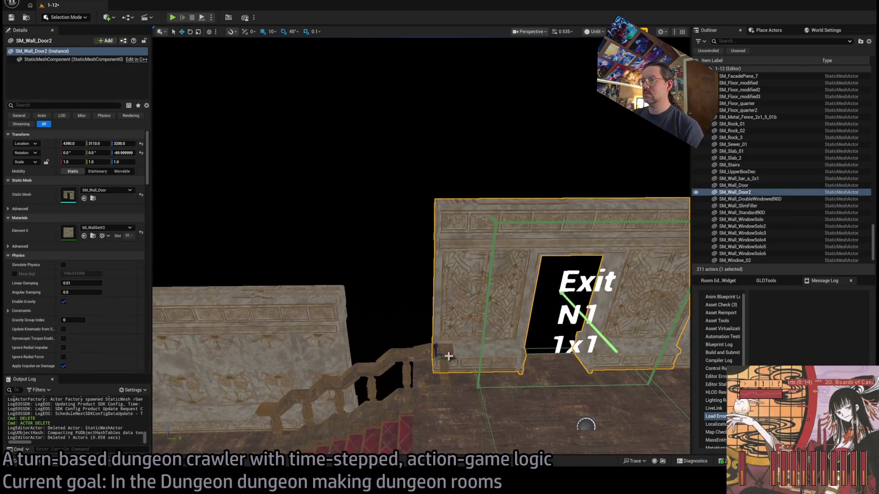
mouse_move(447, 356)
mouse_down()
mouse_move(300, 353)
mouse_move(75, 414)
mouse_up()
key(ctrl+space)
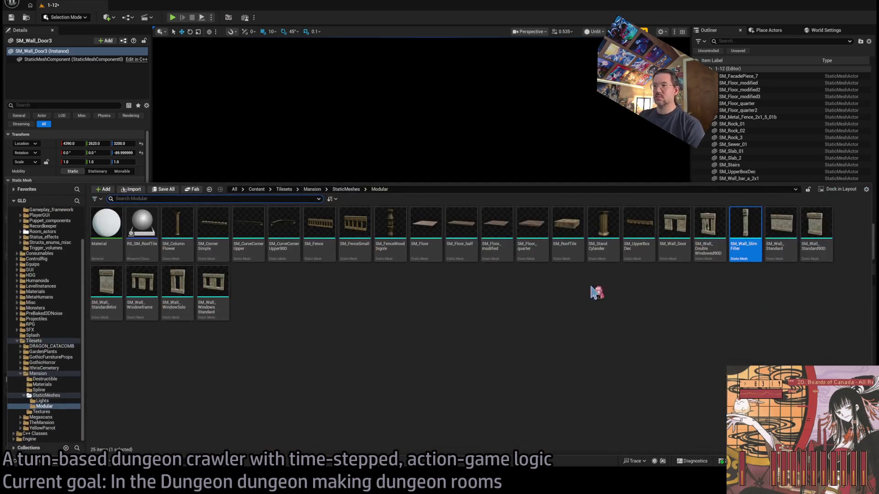
Step: Swap the copied door wall to SM_Wall_StandardMini and set its X scale to 0.8
click(816, 231)
click(142, 282)
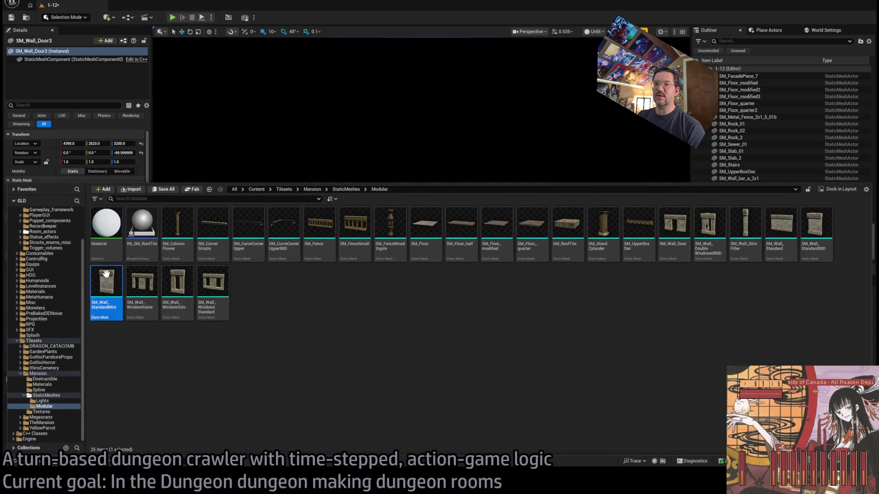
key(ctrl+space)
click(85, 199)
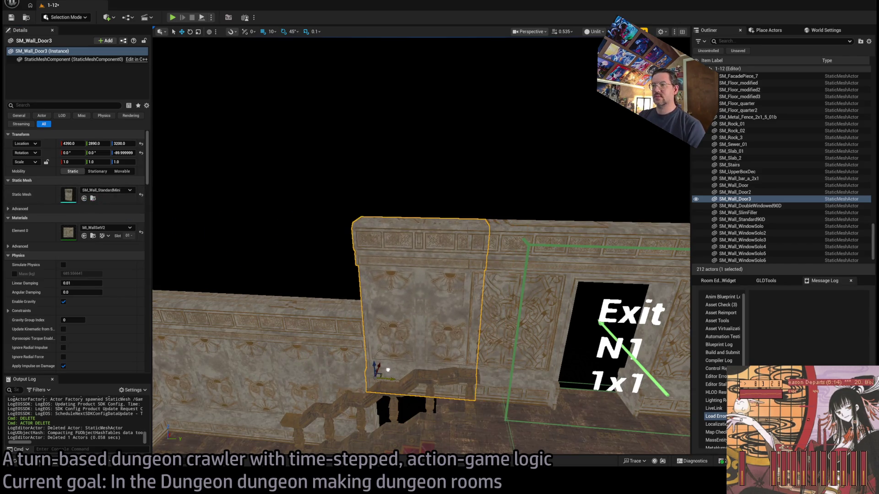
key(f)
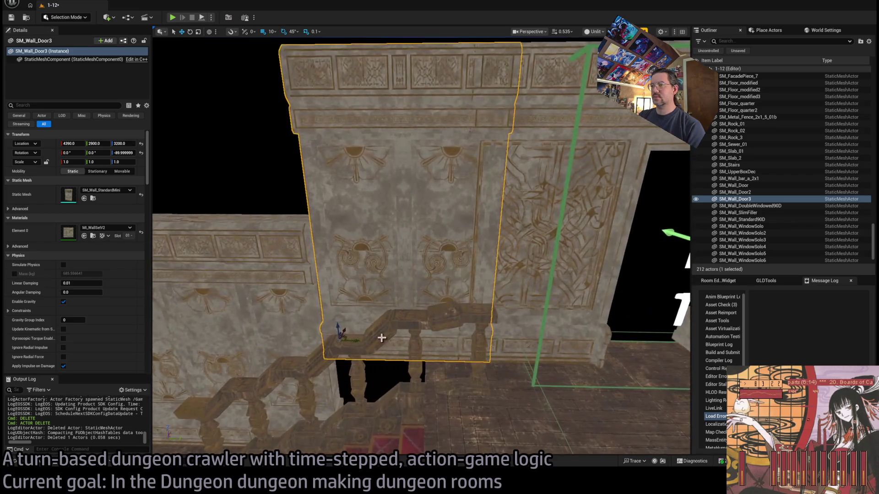
text(0.8)
key(Return)
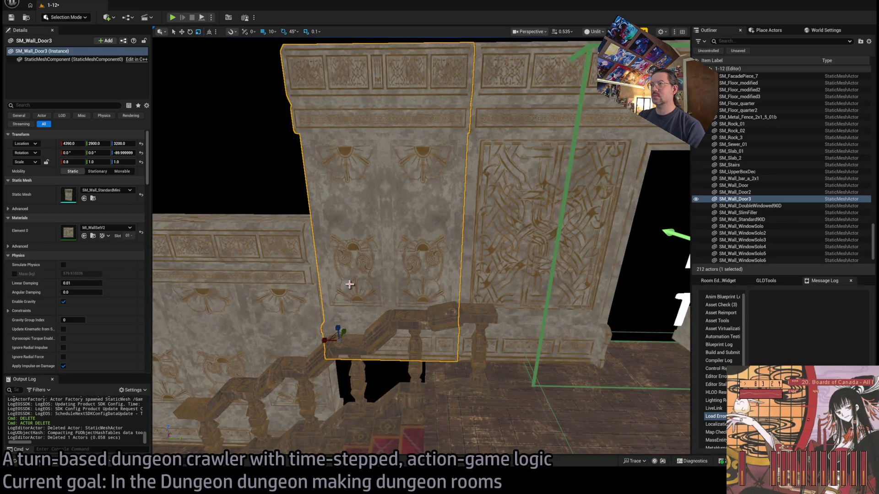
Step: Fly around to inspect the decorated wall corner and the carved pillar beside it
scroll(349, 284, down, 5)
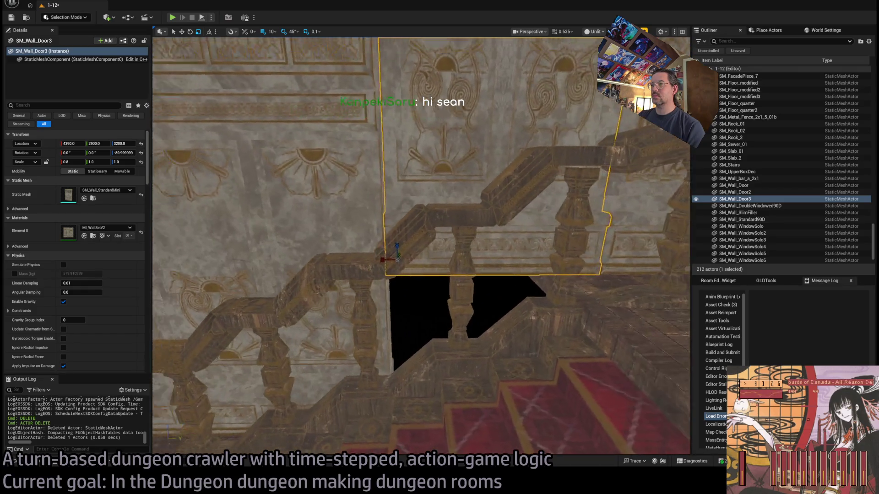
key(s)
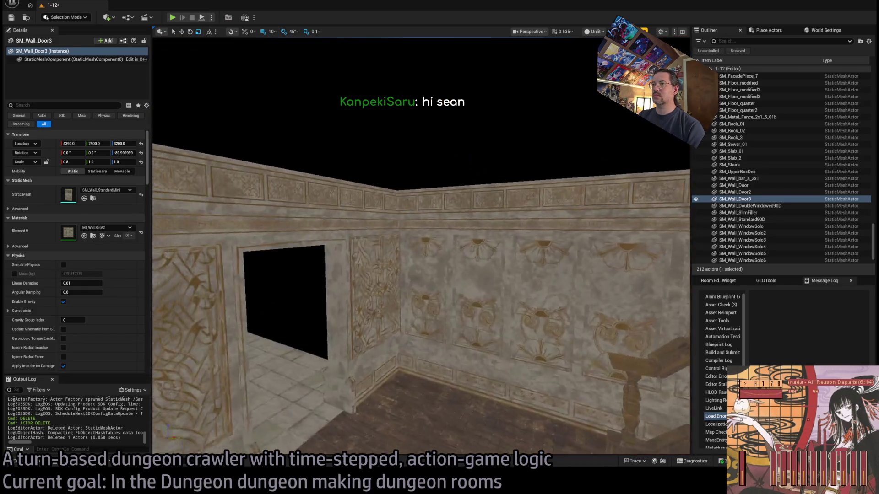
key(w)
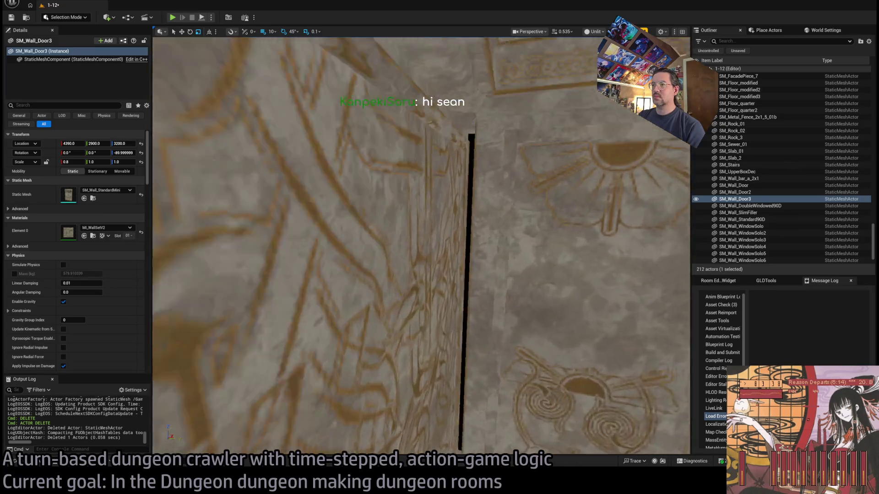
key(s)
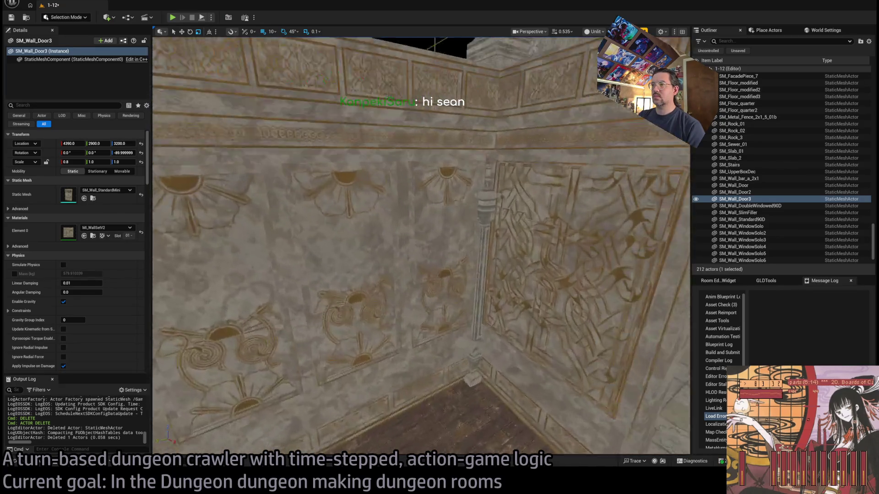
key(w)
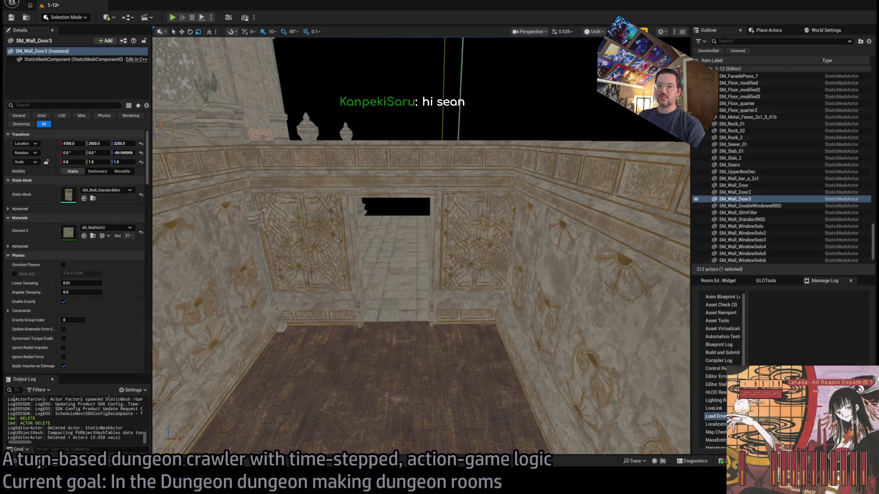
key(ctrl+space)
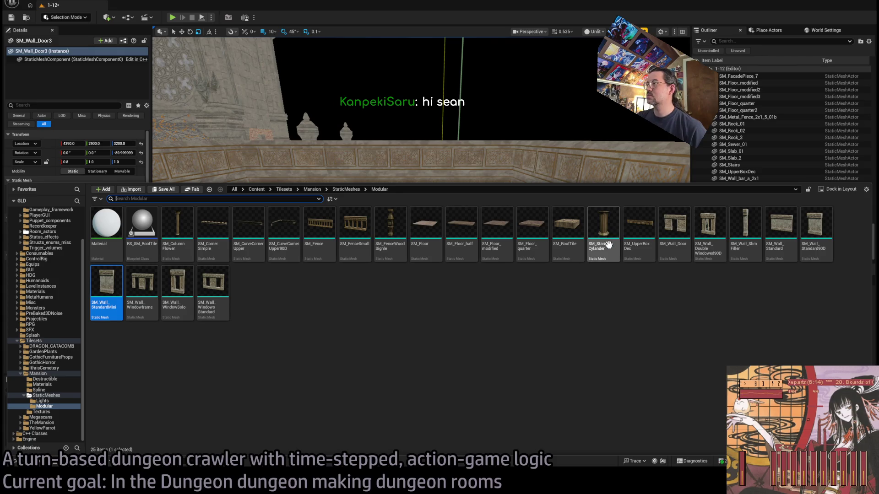
Step: Place SM_StandCylander in the room corner, scale it 2.8 on all axes, and duplicate it leftward
mouse_move(608, 245)
mouse_down()
mouse_move(516, 134)
mouse_move(495, 317)
mouse_move(476, 330)
mouse_up()
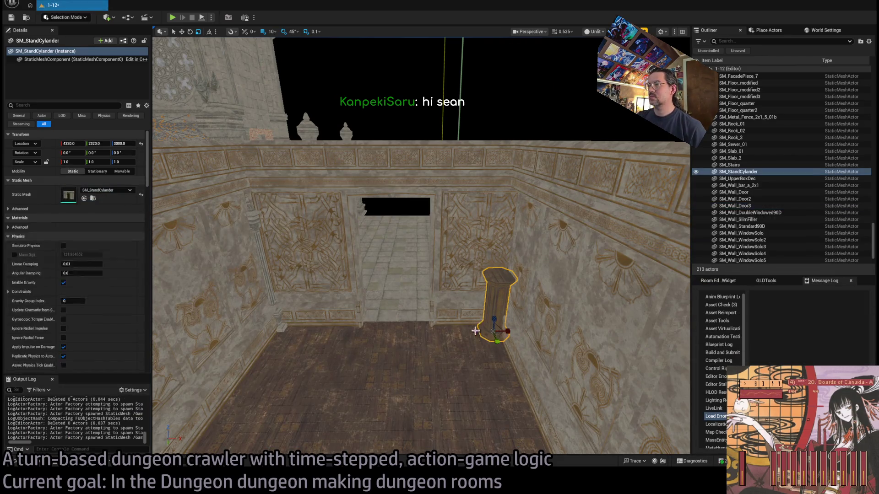
scroll(476, 330, up, 10)
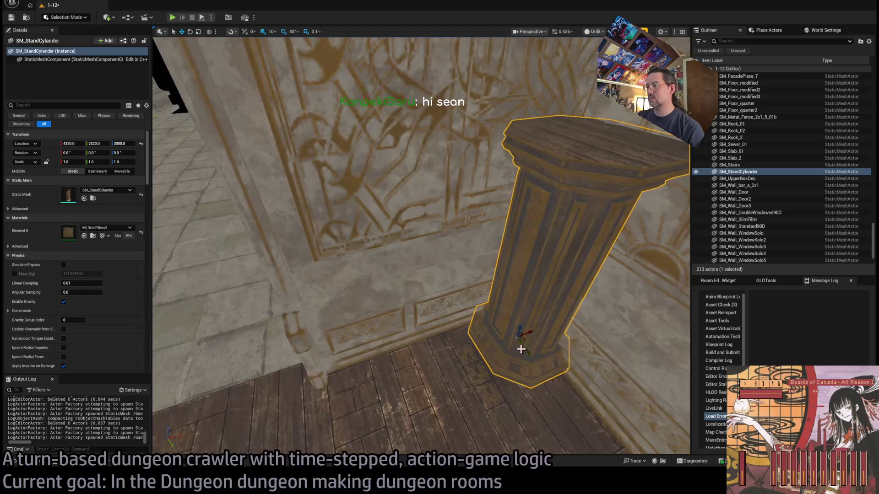
mouse_move(521, 349)
mouse_down()
mouse_move(526, 314)
mouse_move(514, 310)
mouse_up()
scroll(514, 310, down, 8)
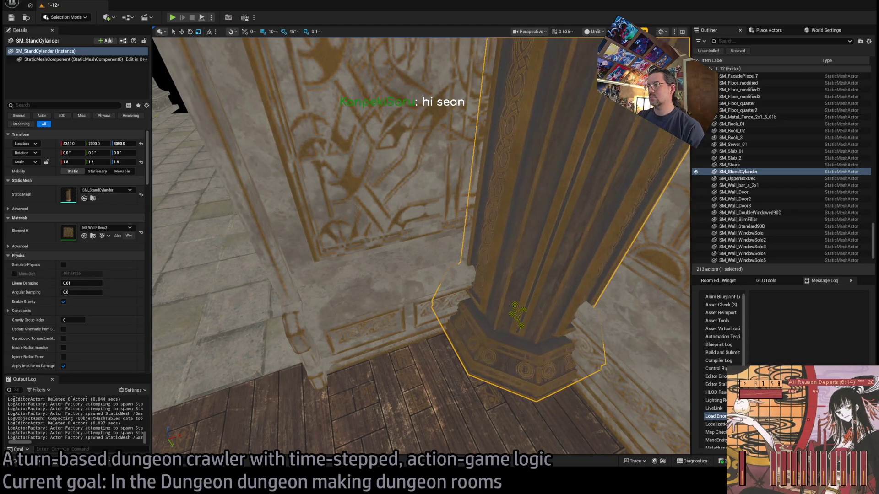
drag(448, 293, 447, 248)
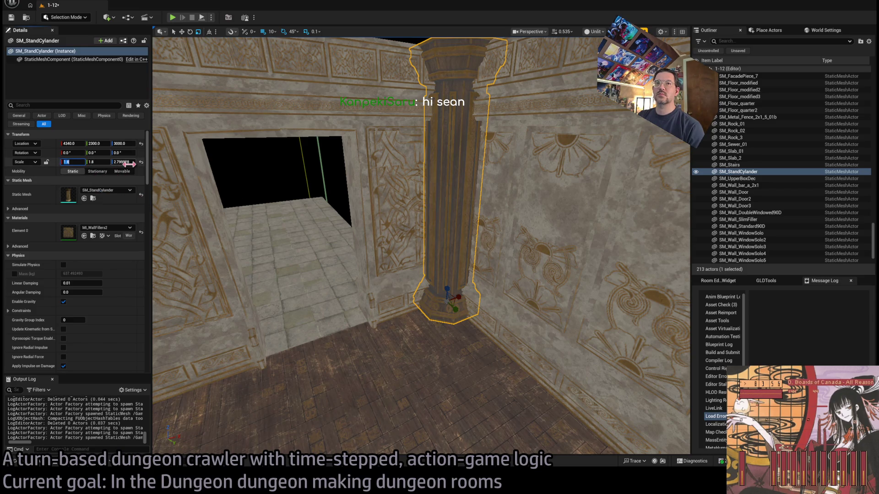
text(2.8)
key(Tab)
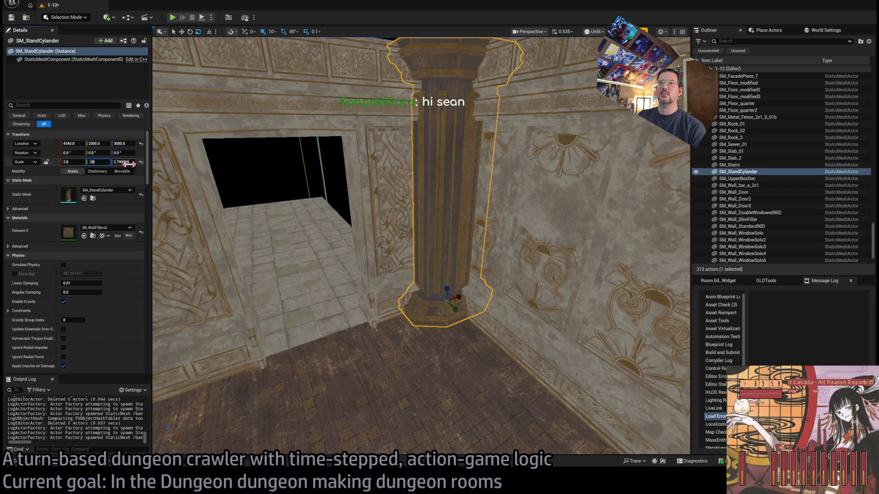
text(2.8)
key(Tab)
text(.8)
key(Return)
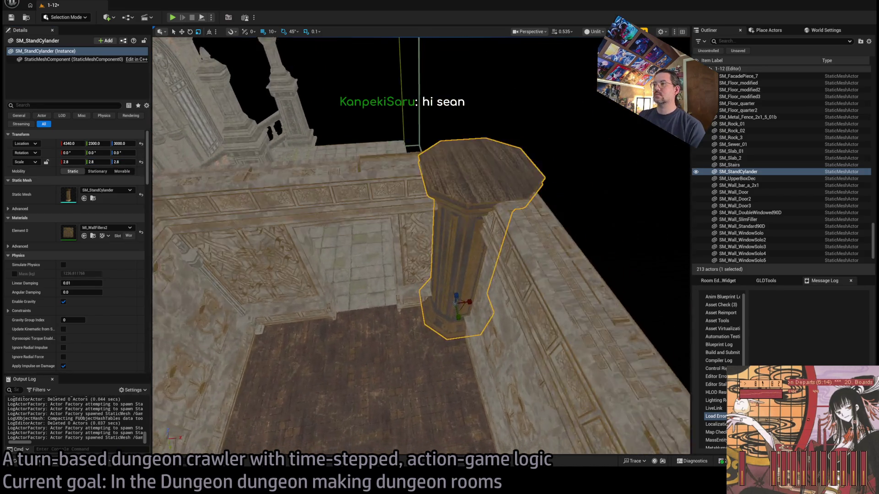
alt+drag(471, 293, 276, 316)
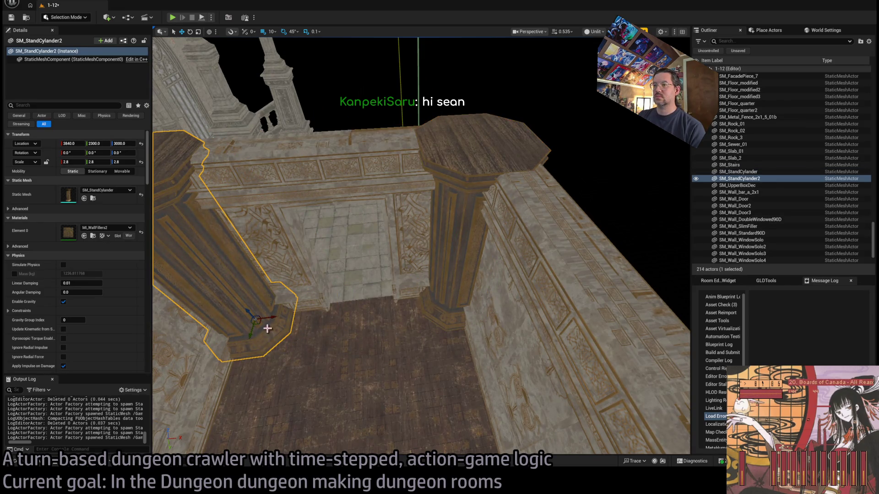
Step: Select the original pillar on its own and nudge it into line
ctrl+click(424, 317)
click(457, 297)
key(f)
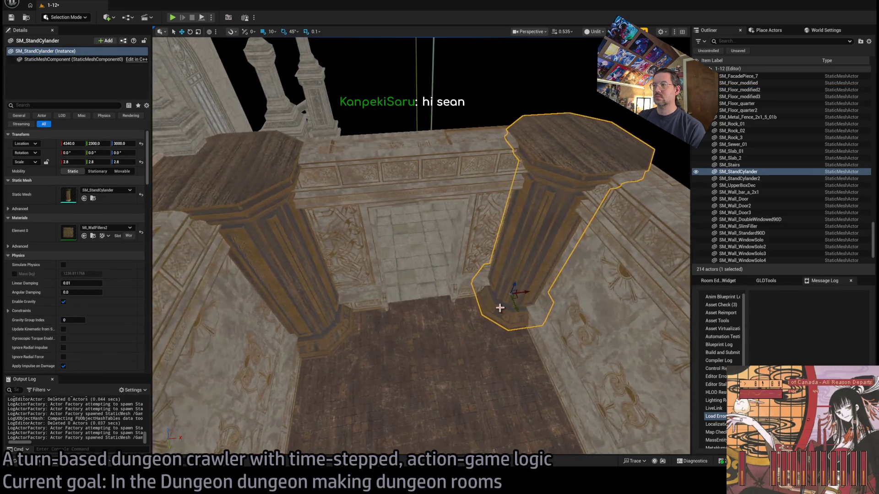
mouse_move(518, 298)
mouse_down()
mouse_move(506, 308)
mouse_move(514, 309)
mouse_up()
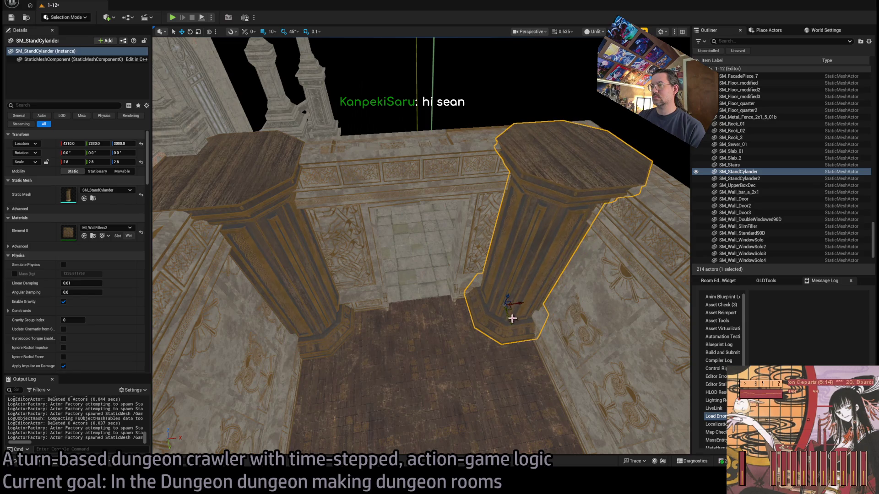
Step: Nudge the copied left pillar right to X 3880 and show its mesh among the assets
scroll(513, 318, down, 2)
click(341, 336)
mouse_move(330, 324)
mouse_down()
mouse_move(343, 329)
mouse_move(362, 288)
mouse_move(352, 317)
mouse_move(360, 324)
mouse_move(375, 311)
mouse_move(374, 279)
mouse_move(374, 323)
mouse_up()
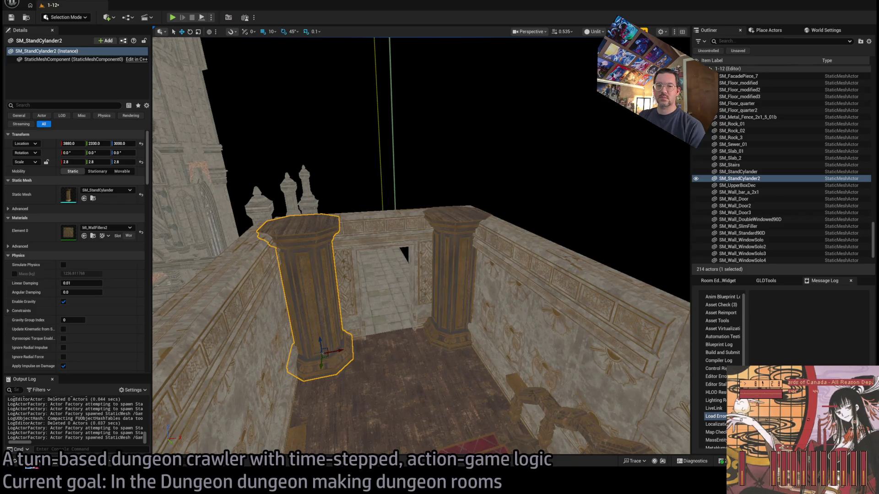
key(ctrl+b)
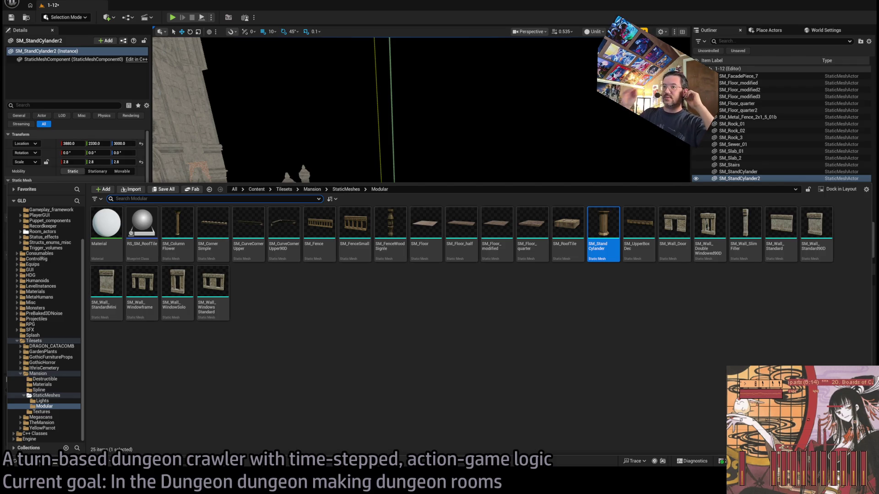
Step: Dismiss the Content Drawer and fly the camera back toward the stairs and railing
mouse_move(441, 143)
mouse_down()
mouse_move(384, 170)
mouse_move(446, 236)
mouse_move(384, 261)
mouse_move(507, 451)
mouse_up()
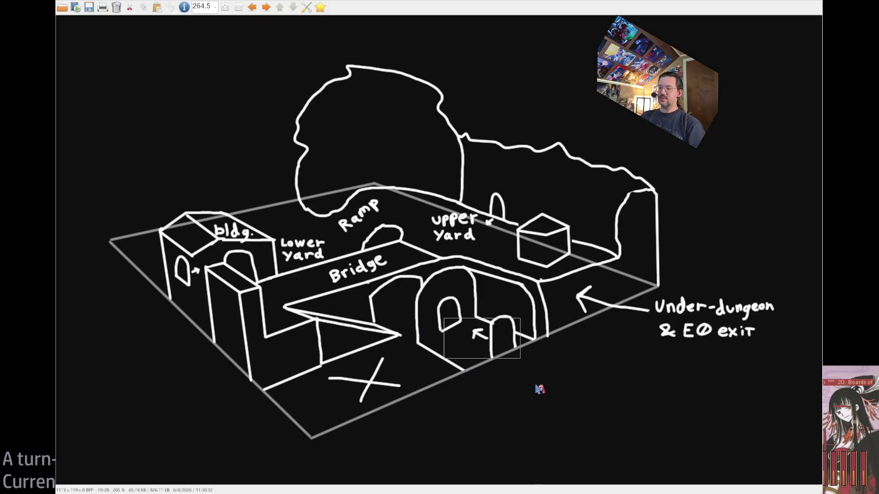
mouse_move(520, 364)
mouse_down()
mouse_move(498, 358)
mouse_move(436, 312)
mouse_up()
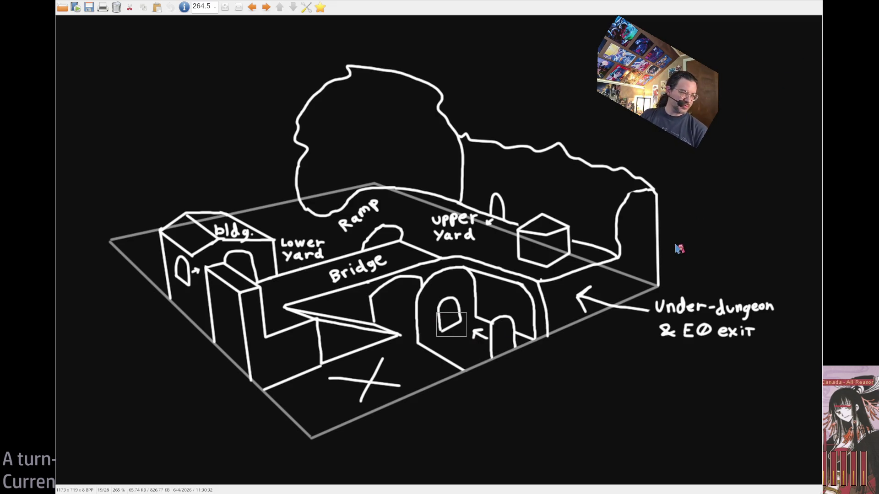
drag(449, 323, 428, 311)
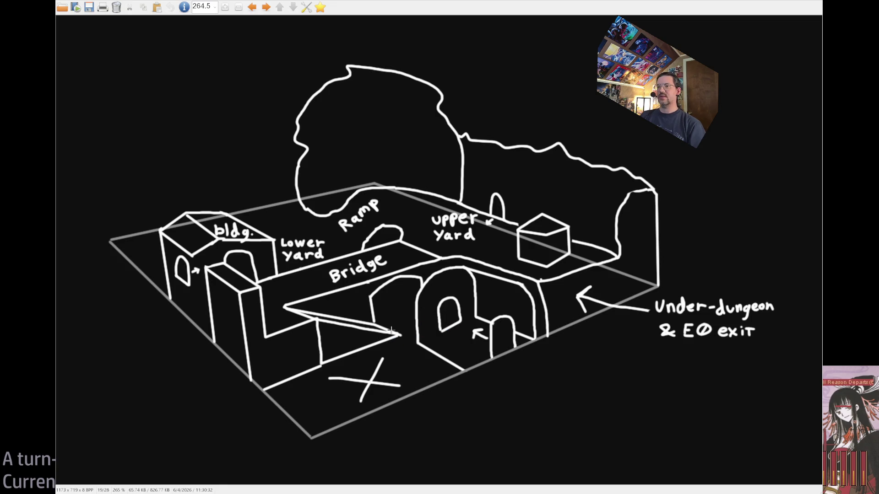
drag(321, 310, 301, 315)
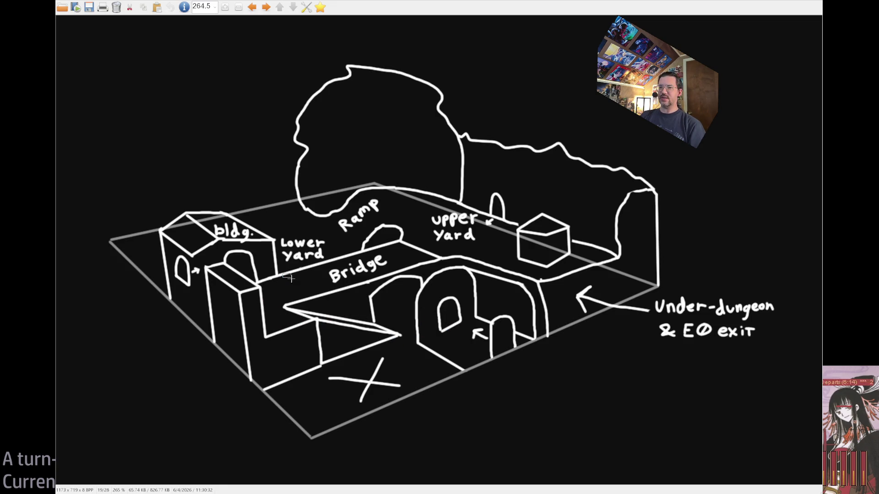
drag(320, 268, 331, 270)
click(402, 252)
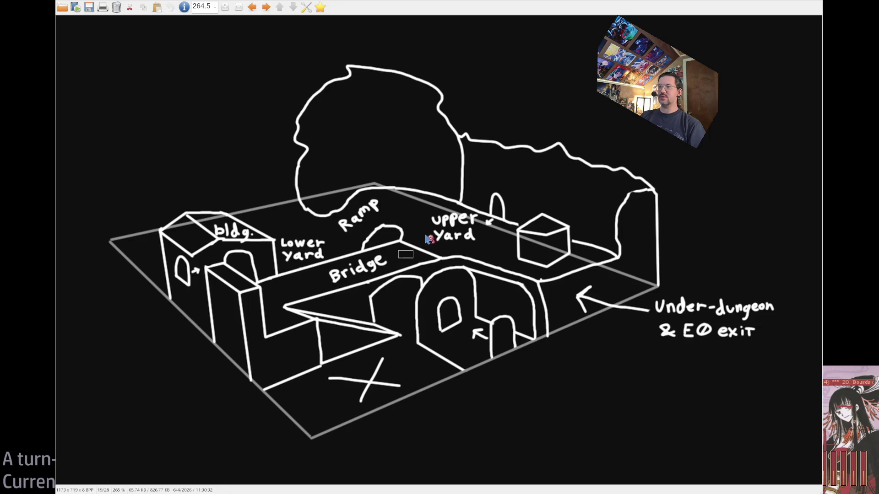
drag(427, 207, 492, 244)
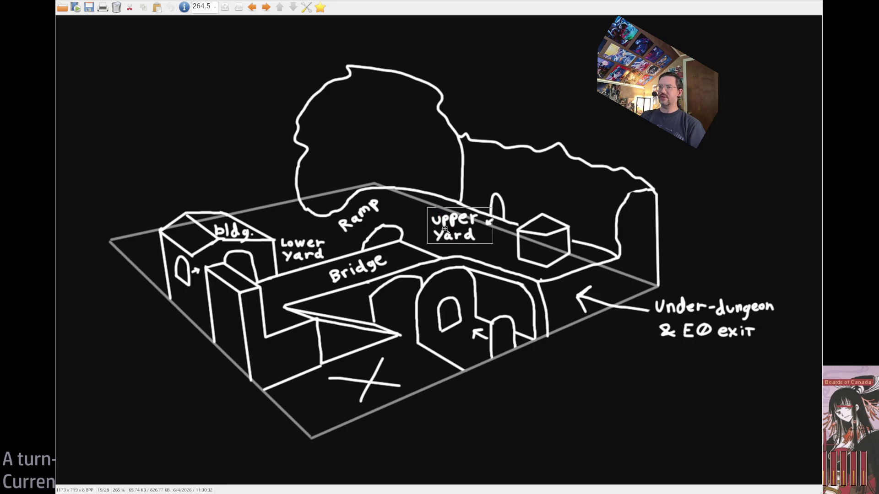
drag(380, 201, 365, 211)
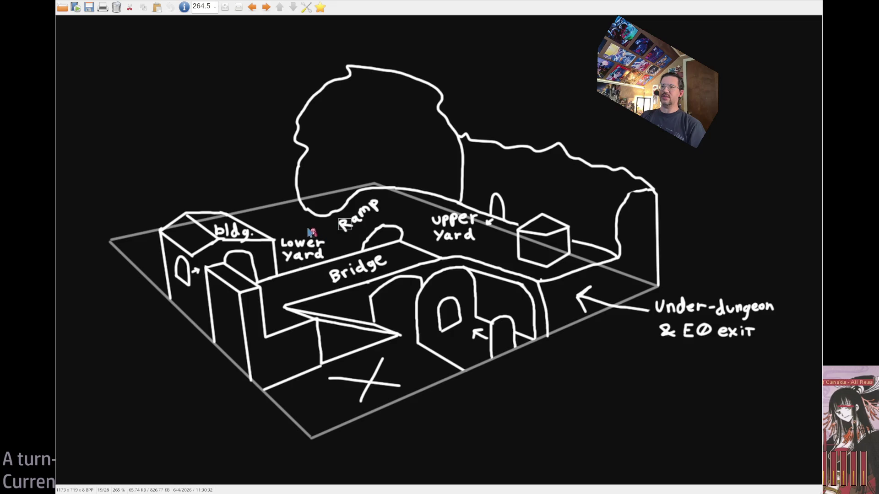
drag(275, 234, 327, 260)
click(372, 336)
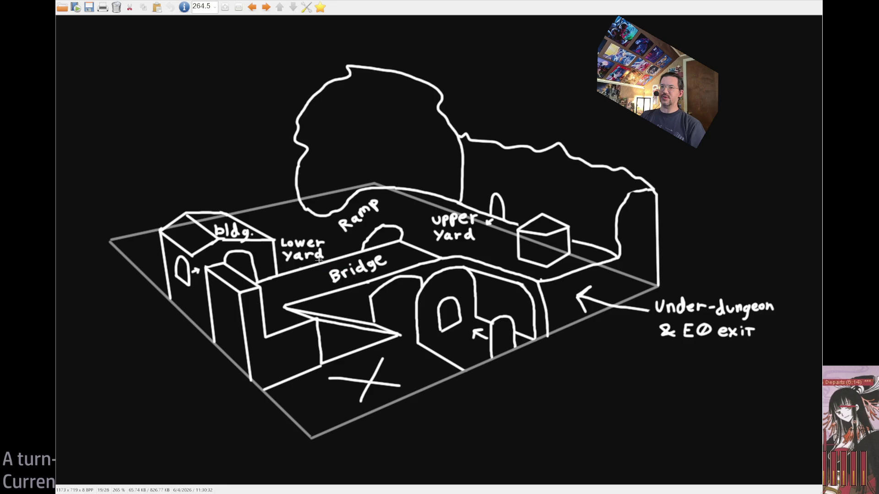
drag(294, 249, 269, 226)
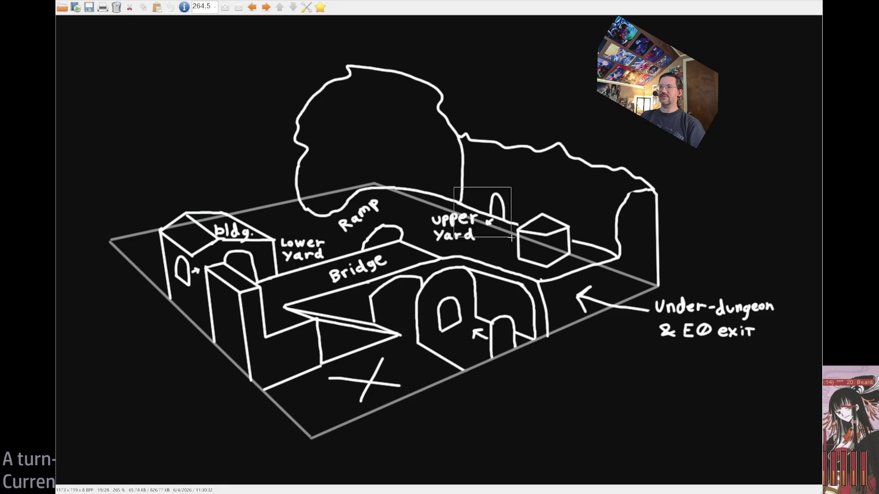
drag(342, 343, 381, 379)
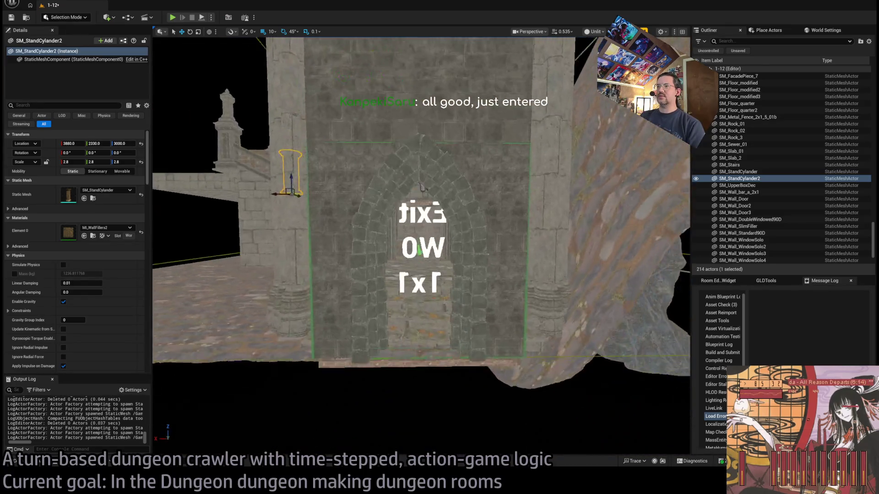
Step: Fly the camera past the Exit S1 and Exit E0 signs and through the room toward the long corridor
scroll(421, 247, down, 2)
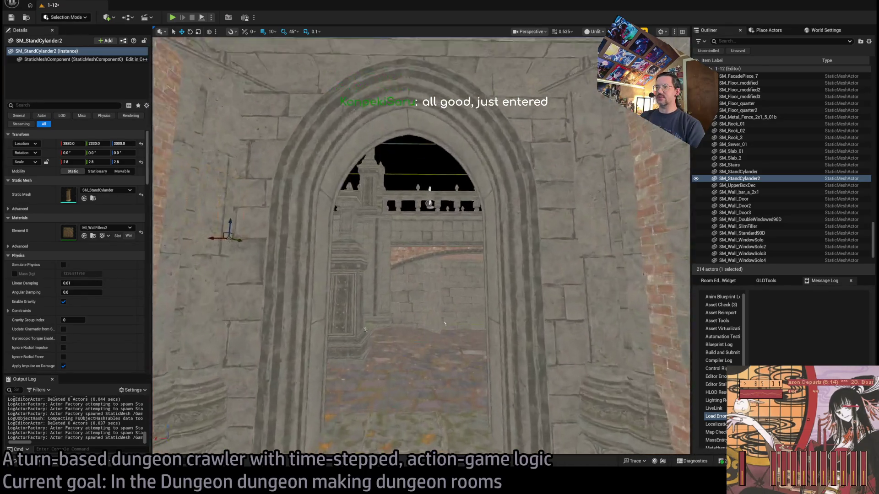
scroll(276, 336, down, 2)
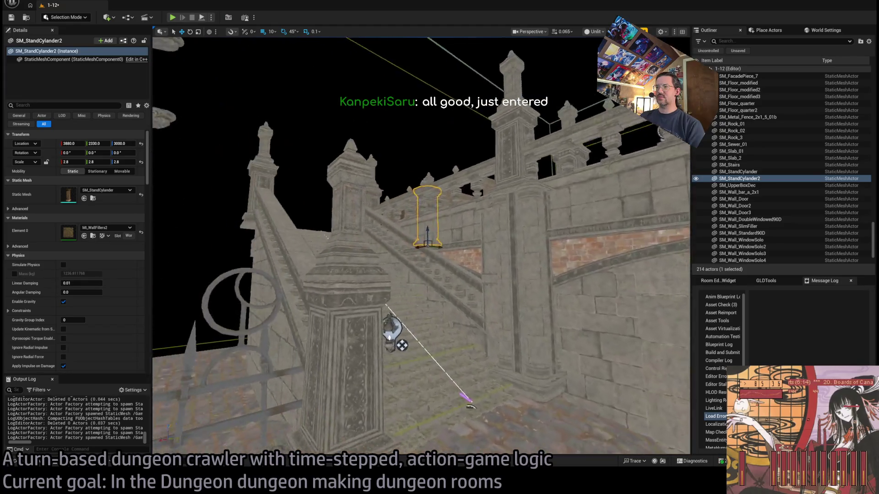
scroll(421, 248, up, 2)
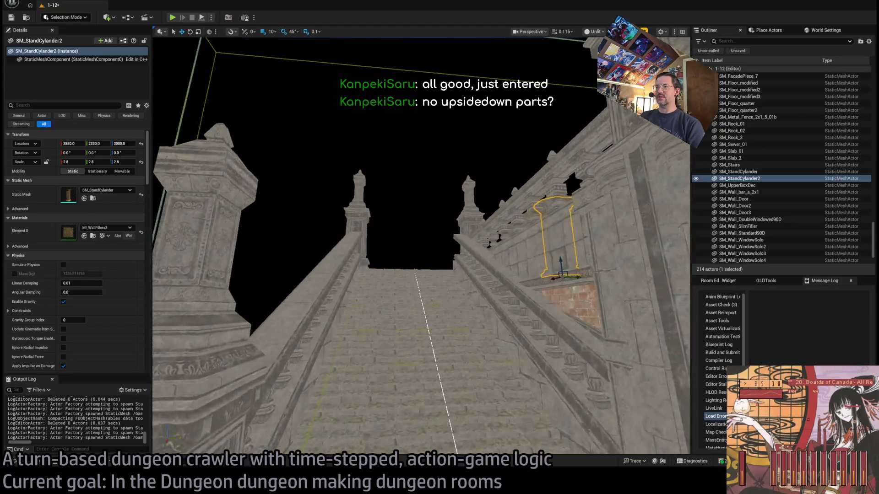
scroll(421, 247, up, 1)
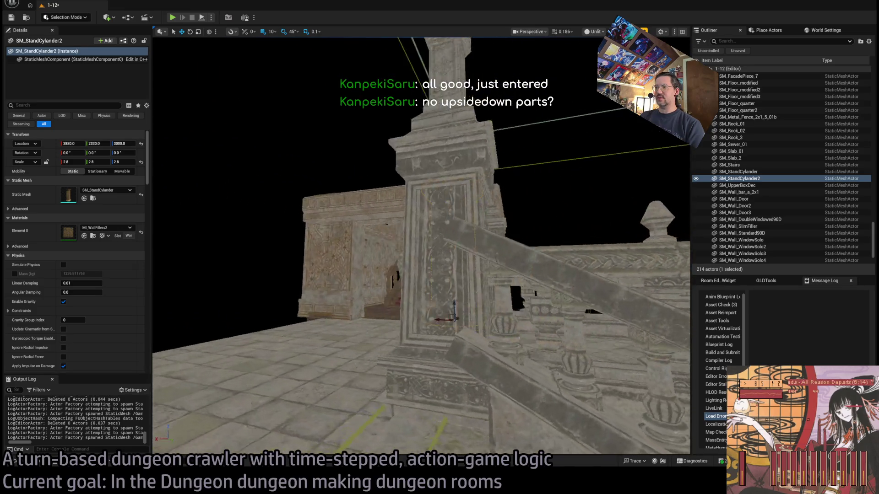
scroll(421, 247, up, 5)
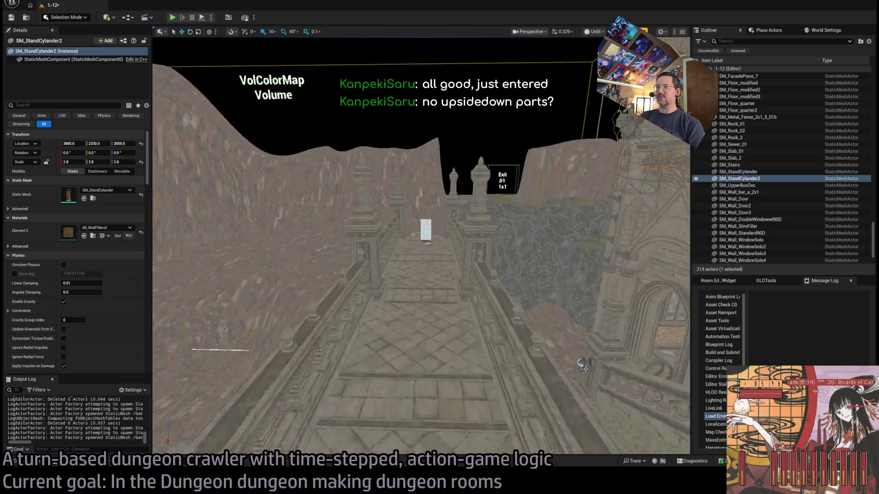
scroll(421, 247, up, 3)
drag(508, 241, 508, 241)
drag(238, 285, 361, 262)
drag(232, 279, 233, 278)
mouse_move(462, 207)
mouse_down()
mouse_move(418, 190)
mouse_move(354, 361)
mouse_move(497, 415)
mouse_move(327, 355)
mouse_up()
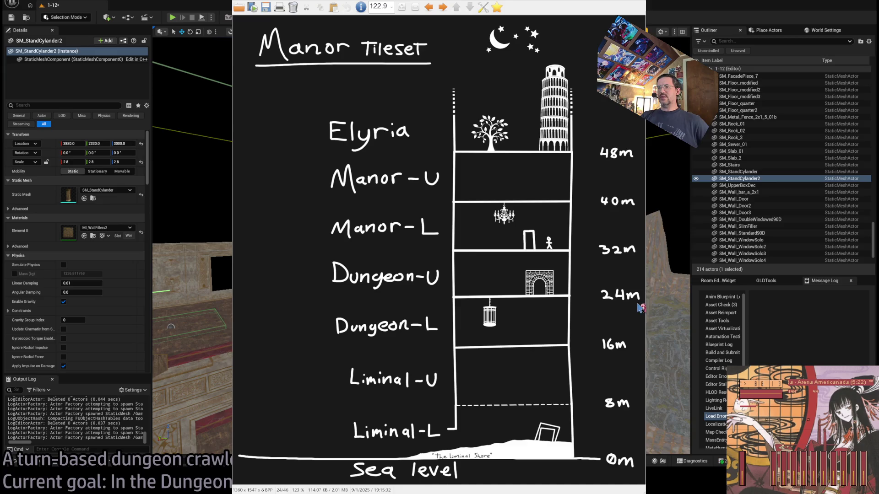
Step: Box the Dungeon-U, Manor-L and Manor-U levels on the Manor Tileset chart
mouse_move(644, 303)
mouse_down()
mouse_move(572, 260)
mouse_move(315, 160)
mouse_up()
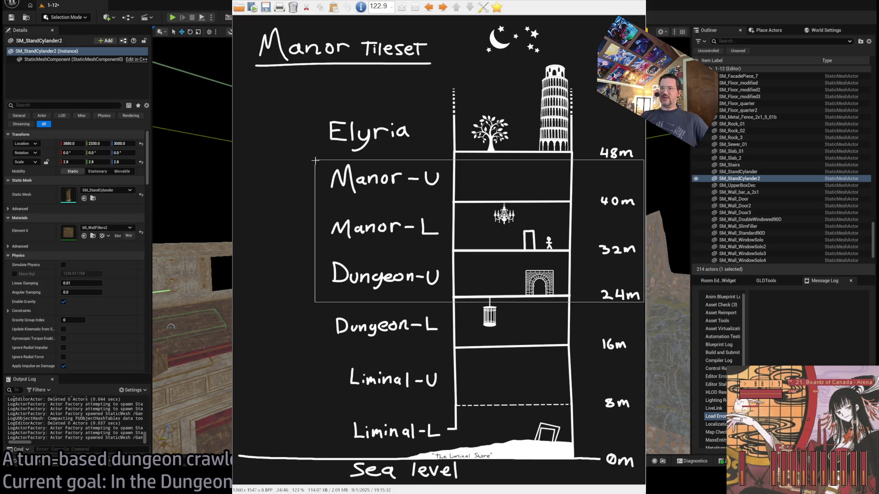
drag(315, 160, 315, 160)
click(280, 232)
drag(306, 252, 480, 298)
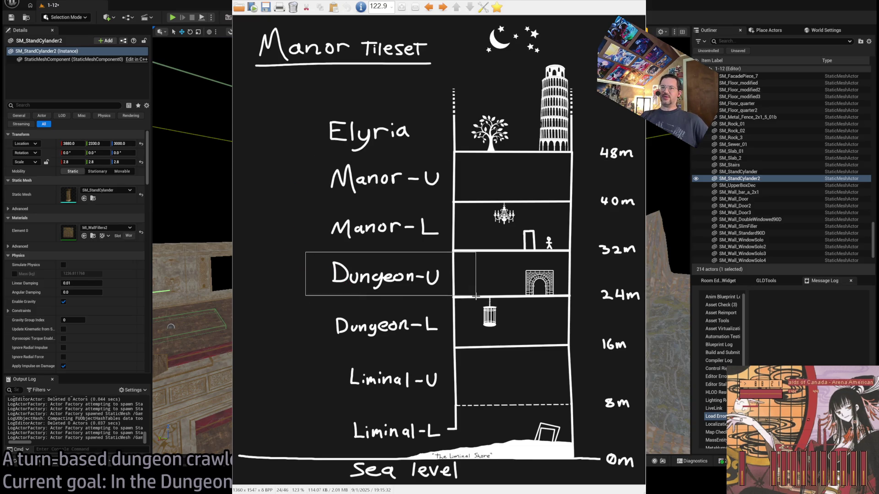
drag(304, 212, 482, 245)
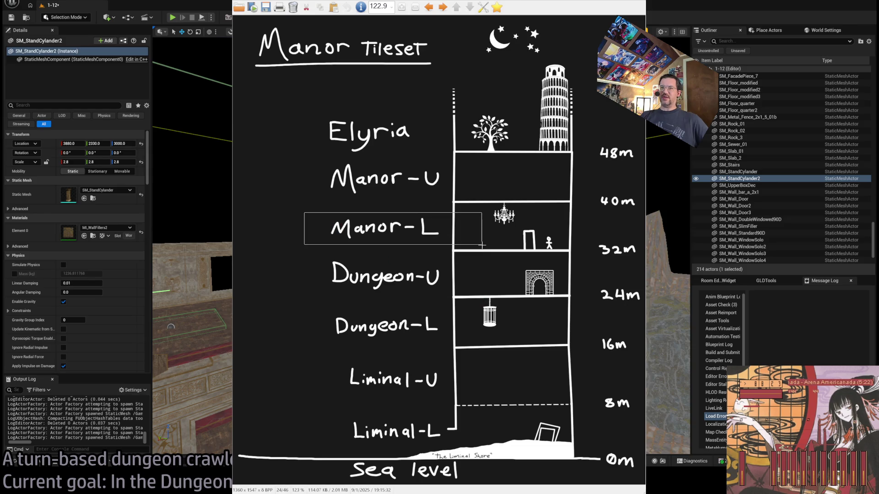
mouse_move(293, 154)
mouse_down()
mouse_move(353, 186)
mouse_move(465, 199)
mouse_up()
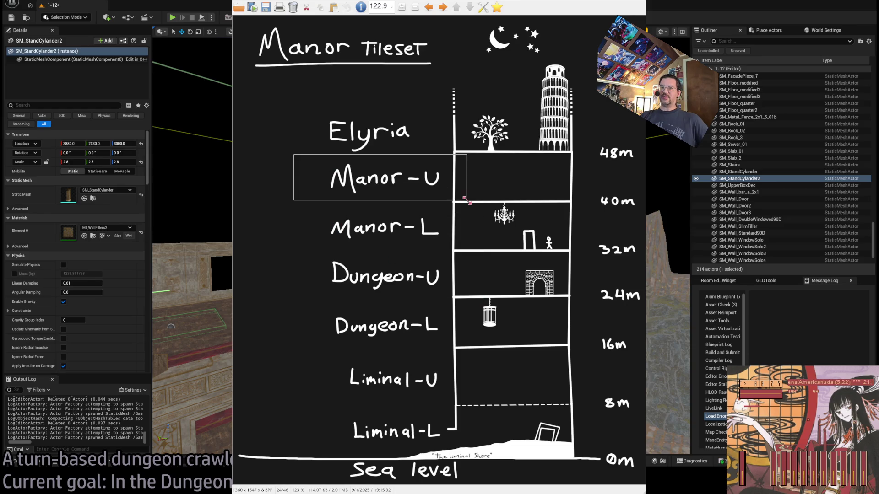
click(567, 176)
Step: Re-mark the full Manor-U band plus the Manor-L and Dungeon-U levels, then close the chart
drag(603, 152, 317, 202)
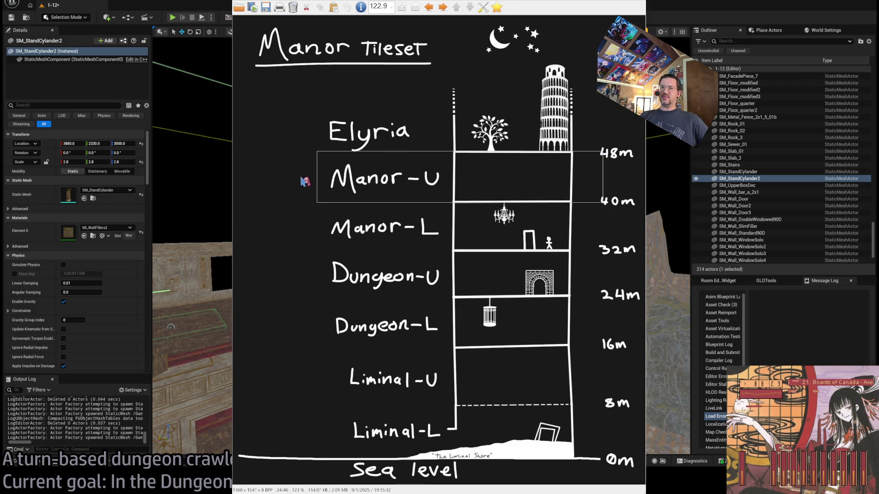
click(295, 168)
drag(300, 147, 592, 209)
mouse_move(582, 244)
mouse_down()
mouse_move(541, 274)
mouse_move(333, 308)
mouse_up()
mouse_move(306, 218)
mouse_down()
mouse_move(576, 309)
mouse_move(584, 300)
mouse_up()
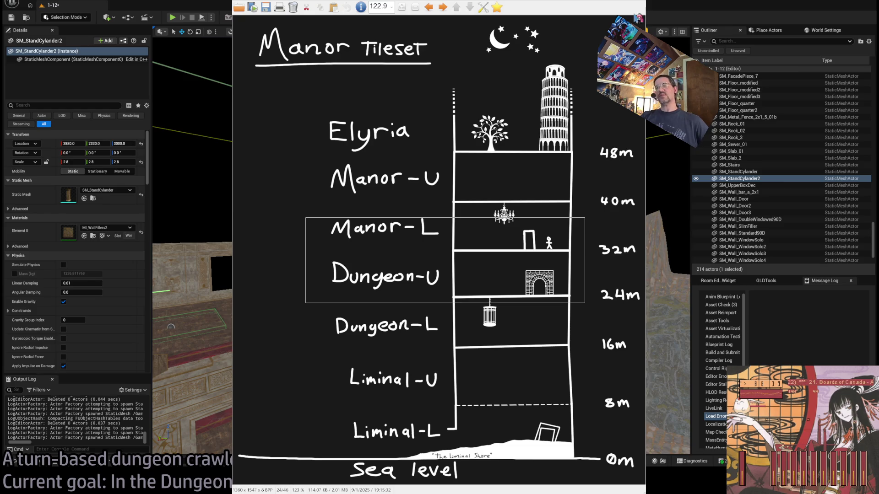
key(Escape)
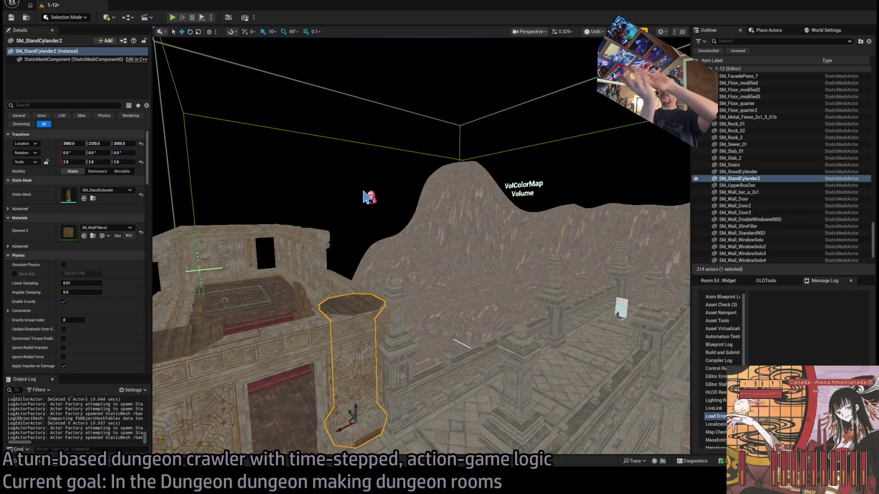
Step: Fly the view past the tall walls toward the arched doorway and the pillar by the carpet
mouse_move(398, 261)
mouse_down()
mouse_move(397, 248)
mouse_move(421, 236)
mouse_up()
mouse_move(500, 298)
mouse_down()
mouse_move(419, 259)
mouse_move(382, 274)
mouse_move(425, 264)
mouse_move(401, 268)
mouse_up()
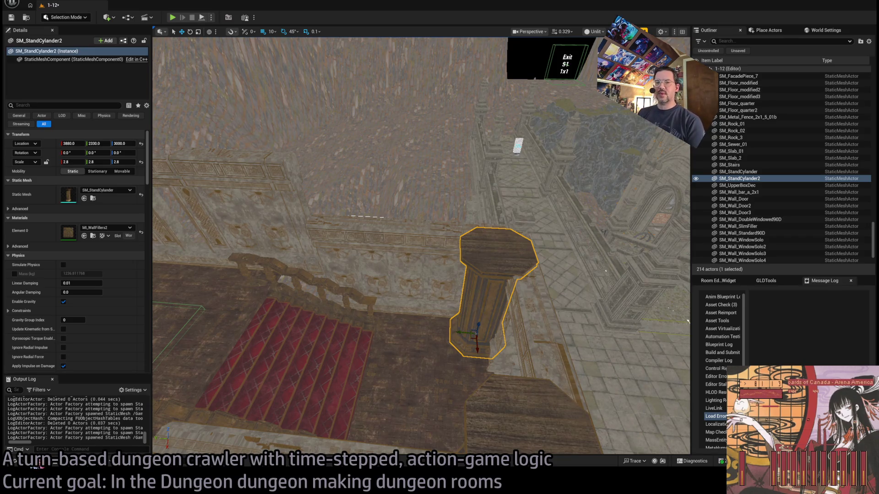
click(37, 465)
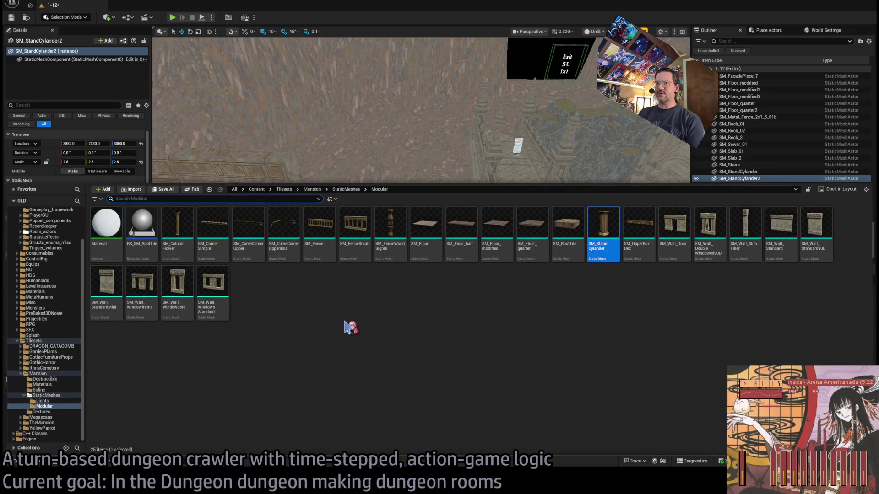
click(55, 381)
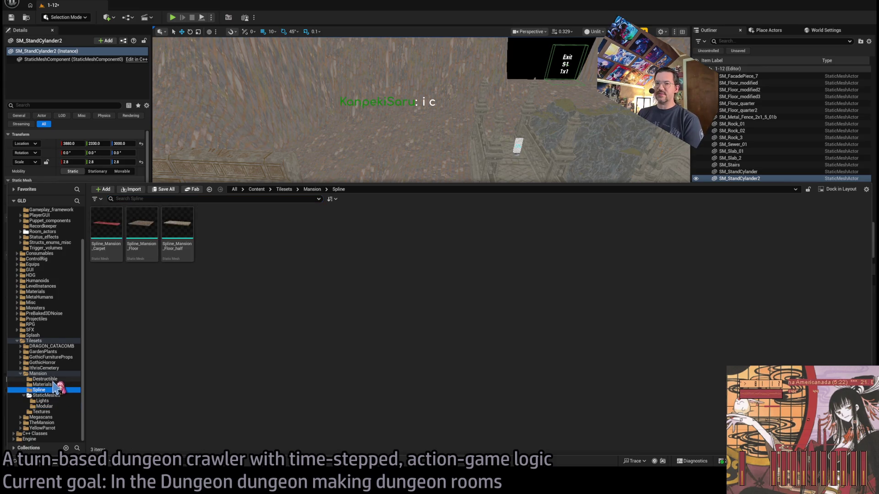
click(58, 385)
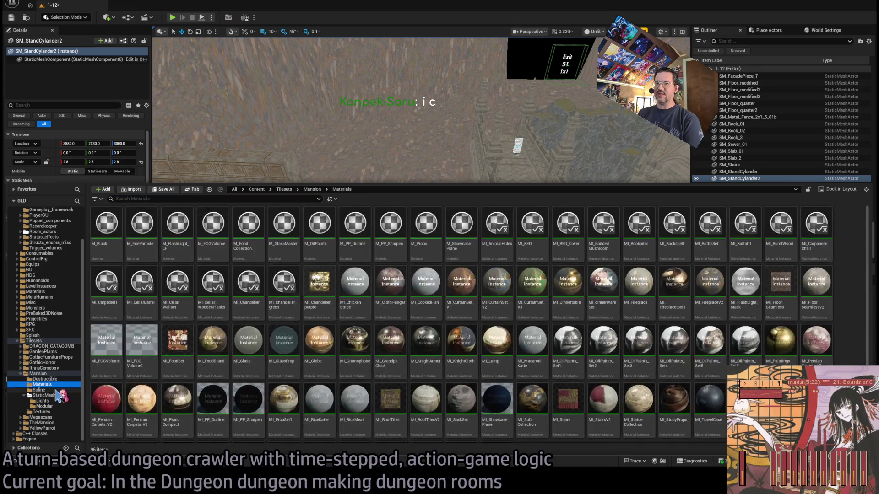
click(54, 391)
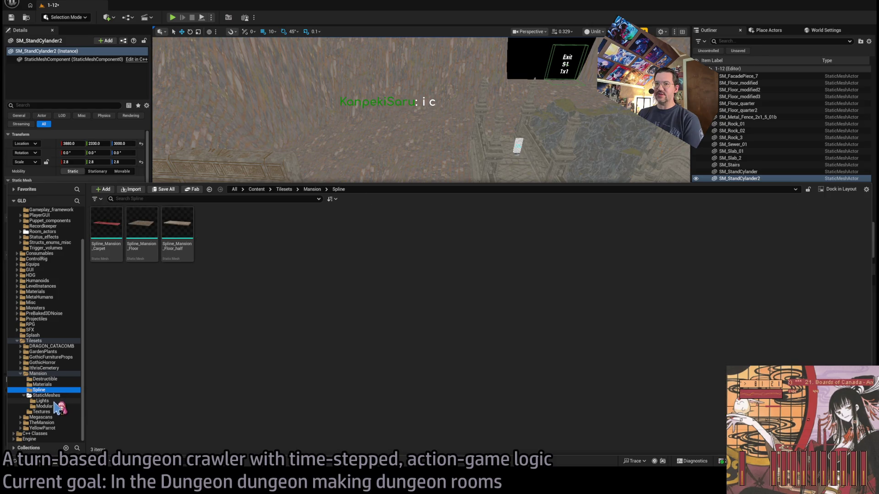
click(54, 406)
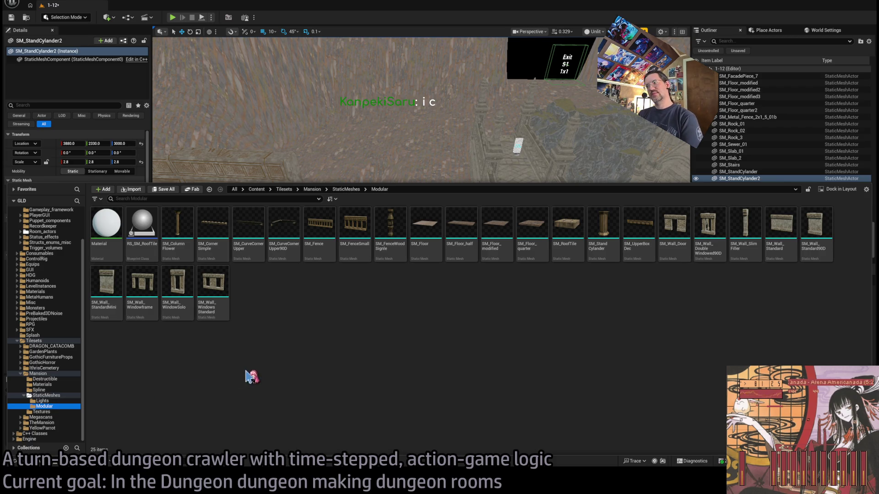
key(ctrl+space)
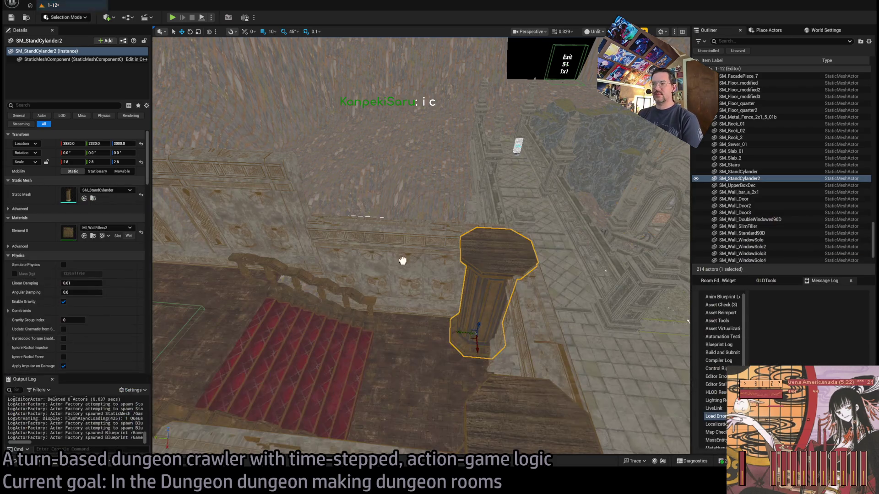
Step: Select, frame and delete the existing RS_SM_RoofTile actor
click(434, 356)
key(f)
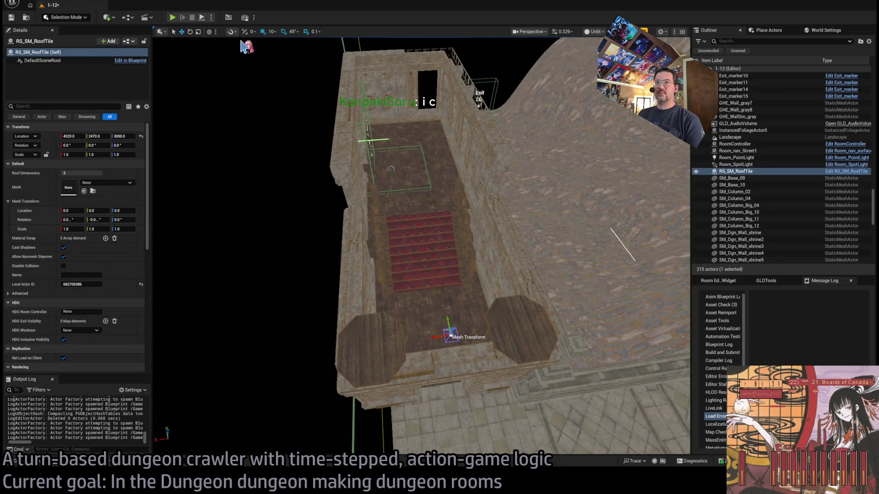
key(Delete)
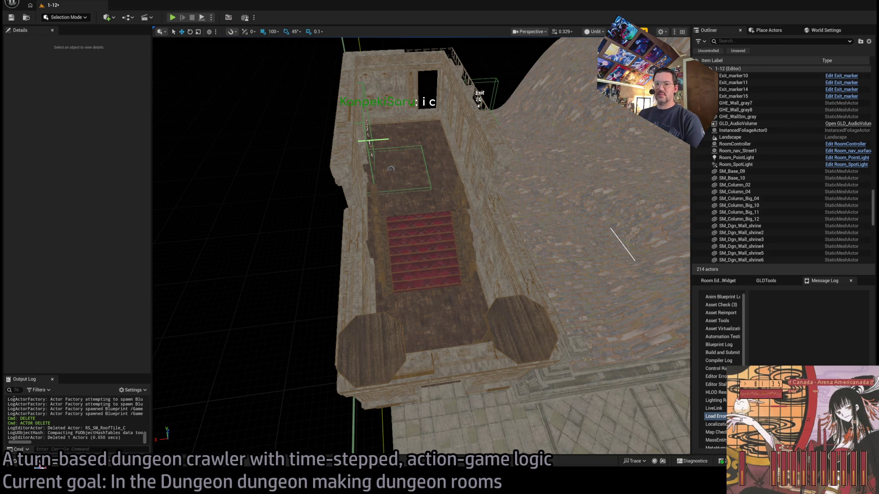
Step: Place a new RS_SM_RoofTile in the room and assign it the SM_RoofTile mesh
key(ctrl+space)
mouse_move(140, 234)
mouse_down()
mouse_move(435, 334)
mouse_move(434, 355)
mouse_up()
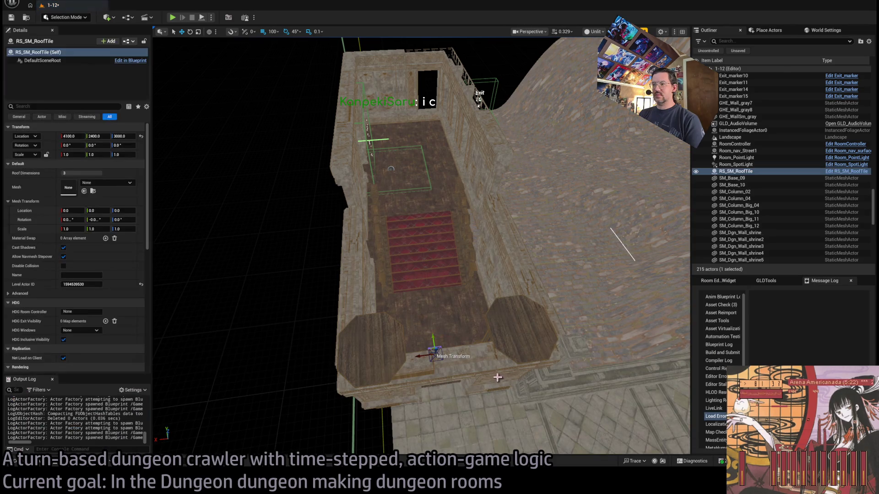
key(f)
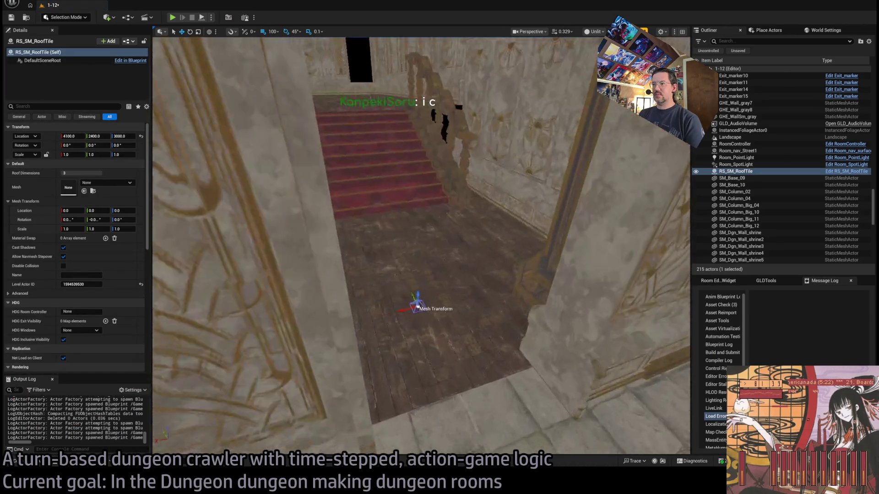
mouse_move(417, 306)
mouse_down()
mouse_move(458, 330)
mouse_move(500, 338)
mouse_move(456, 337)
mouse_move(444, 349)
mouse_move(451, 197)
mouse_up()
scroll(459, 166, down, 3)
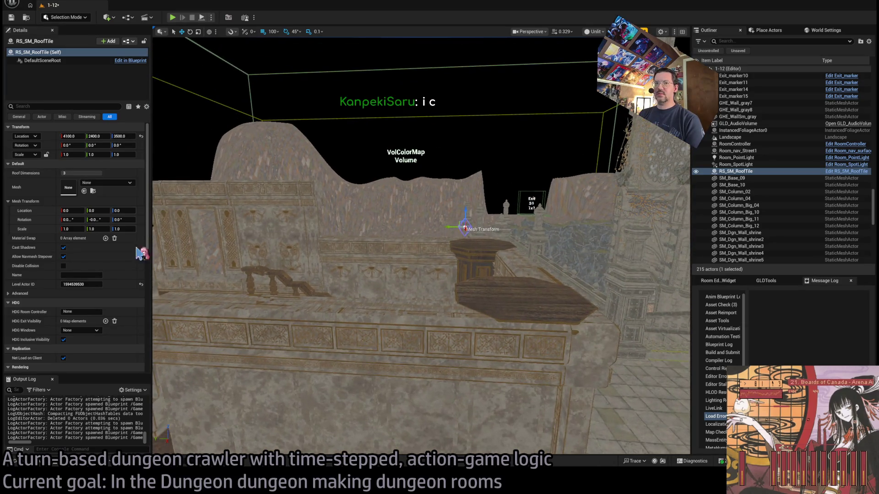
click(50, 465)
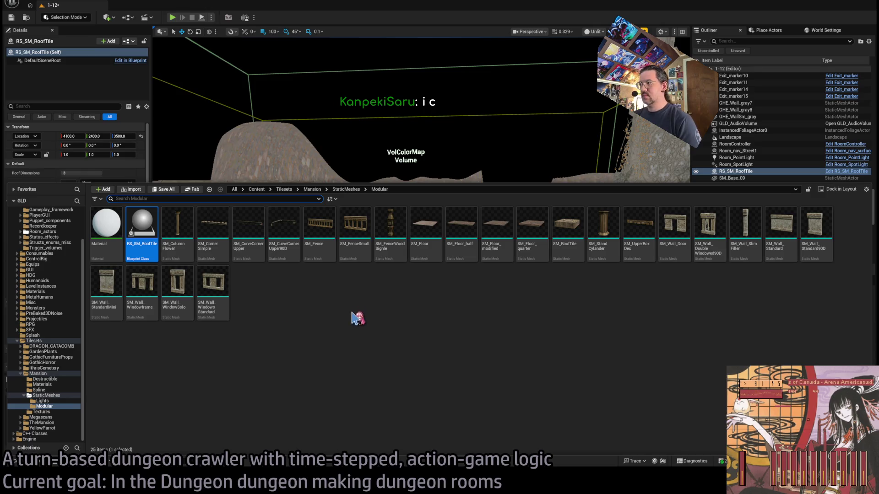
mouse_move(566, 232)
mouse_down()
mouse_move(109, 152)
mouse_move(96, 191)
mouse_up()
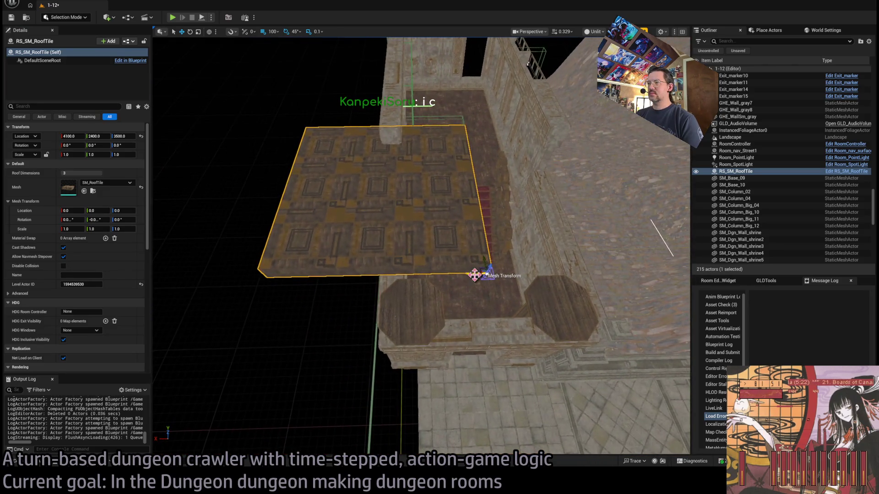
Step: Slide the roof tile over the room along X, lower it to Z 3400, and scale it to 0.9
mouse_move(471, 275)
mouse_down()
mouse_move(569, 275)
mouse_move(609, 287)
mouse_move(643, 395)
mouse_move(591, 227)
mouse_up()
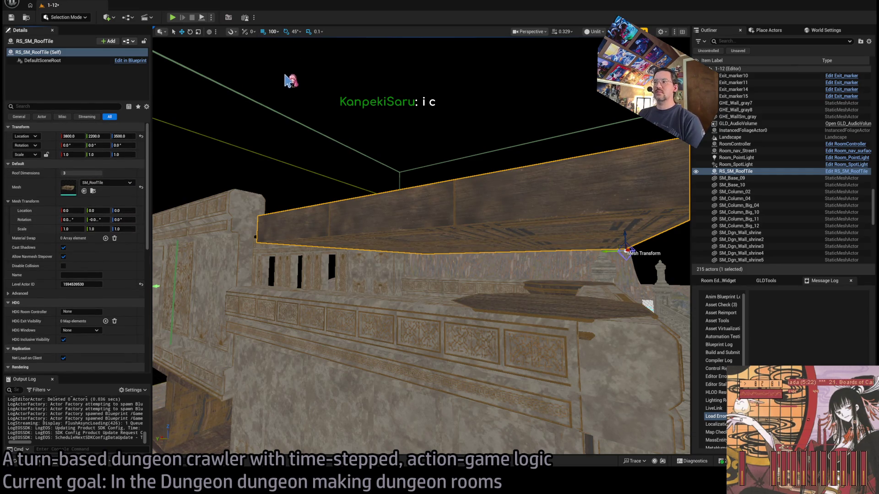
mouse_move(626, 233)
mouse_down()
mouse_move(627, 272)
mouse_move(633, 240)
mouse_move(620, 261)
mouse_move(576, 272)
mouse_up()
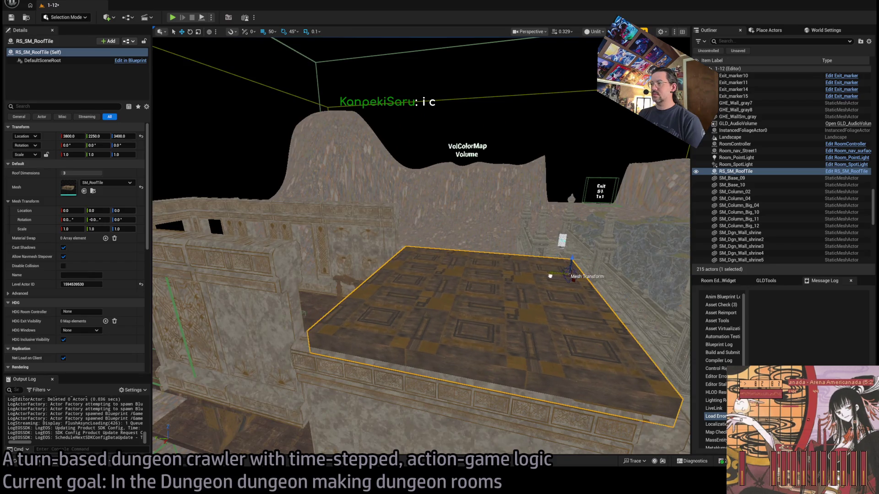
mouse_move(533, 276)
mouse_down()
mouse_move(549, 271)
mouse_move(537, 202)
mouse_move(485, 288)
mouse_up()
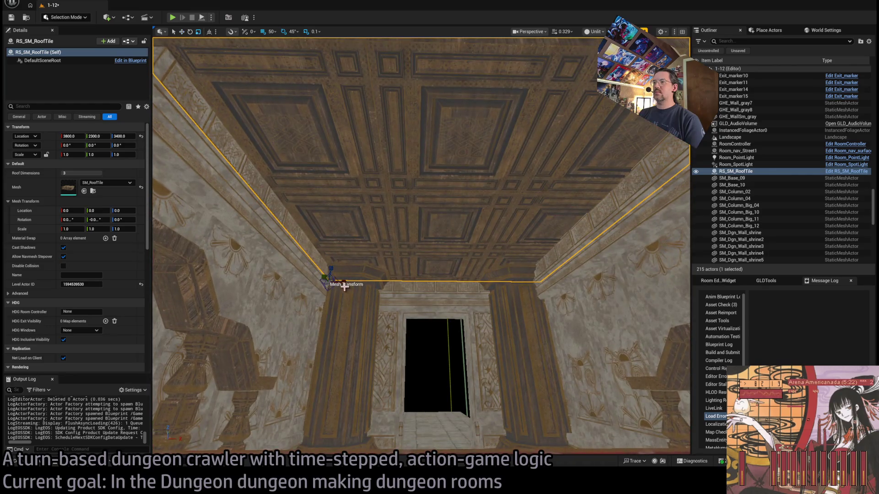
mouse_move(327, 282)
mouse_down()
mouse_move(374, 280)
mouse_move(374, 290)
mouse_up()
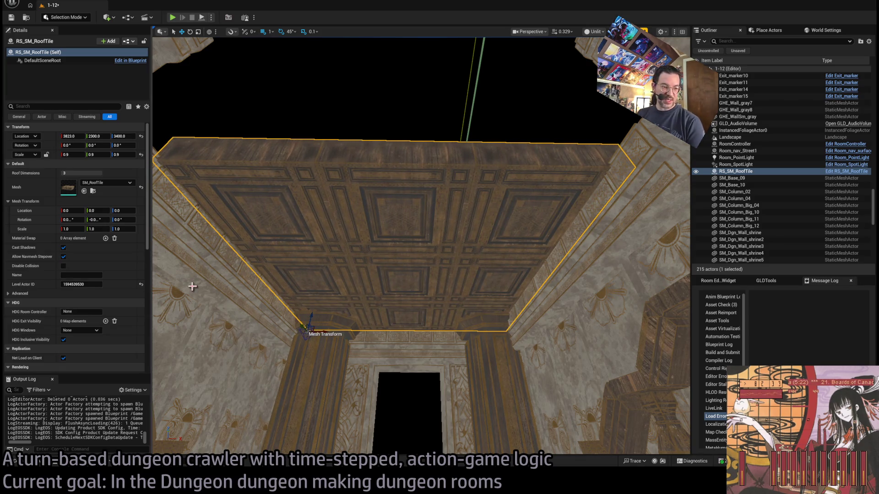
Step: Undo the last tile move and shift the tile to Location X 3830
mouse_move(280, 257)
mouse_down()
mouse_move(321, 247)
mouse_move(328, 224)
mouse_move(258, 218)
mouse_up()
key(ctrl+z)
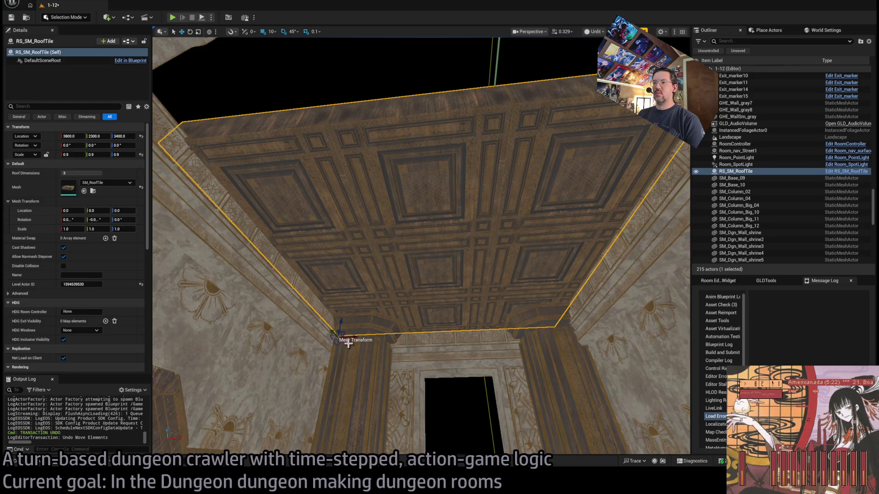
drag(349, 344, 365, 335)
mouse_move(378, 302)
mouse_down()
mouse_move(332, 293)
mouse_move(380, 316)
mouse_move(369, 316)
mouse_move(368, 298)
mouse_up()
text(.85)
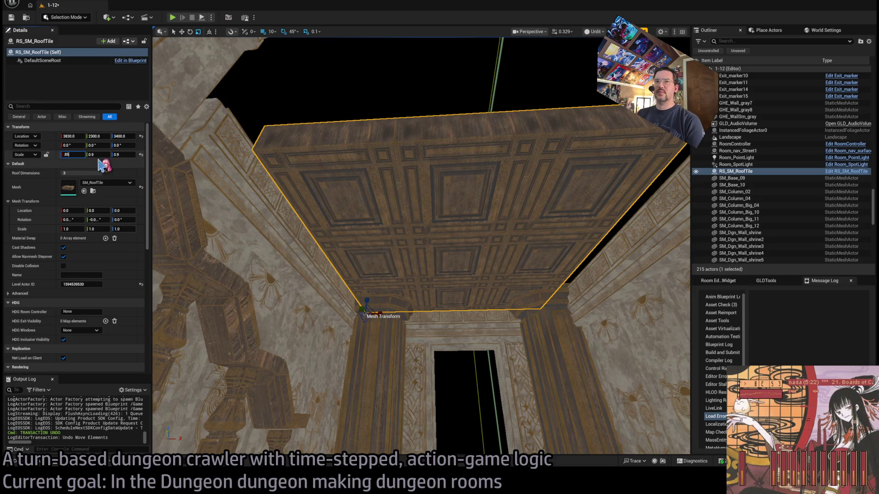
Step: Set the tile's Scale X to 0.85 and Y back to 1.0, then load the YouTube video
key(Return)
mouse_move(412, 229)
mouse_down()
mouse_move(449, 192)
mouse_move(392, 229)
mouse_up()
mouse_move(560, 284)
mouse_down()
mouse_move(476, 298)
mouse_move(270, 358)
mouse_up()
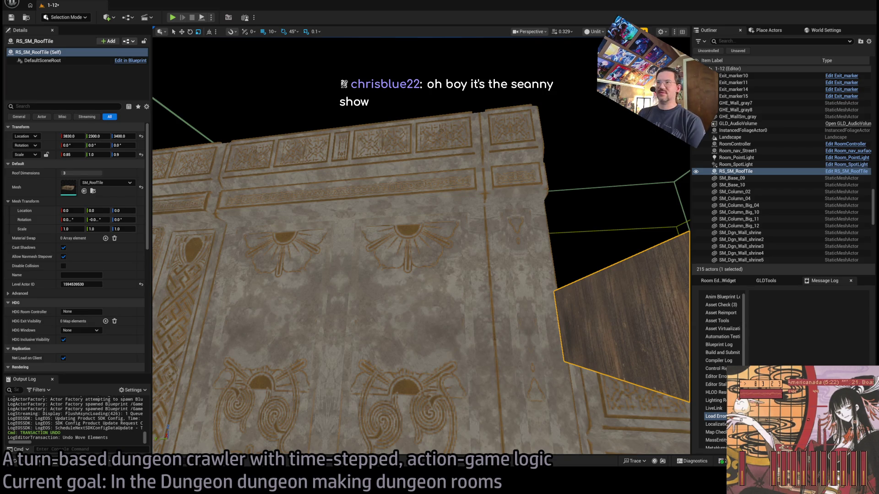
key(alt+Tab)
click(402, 240)
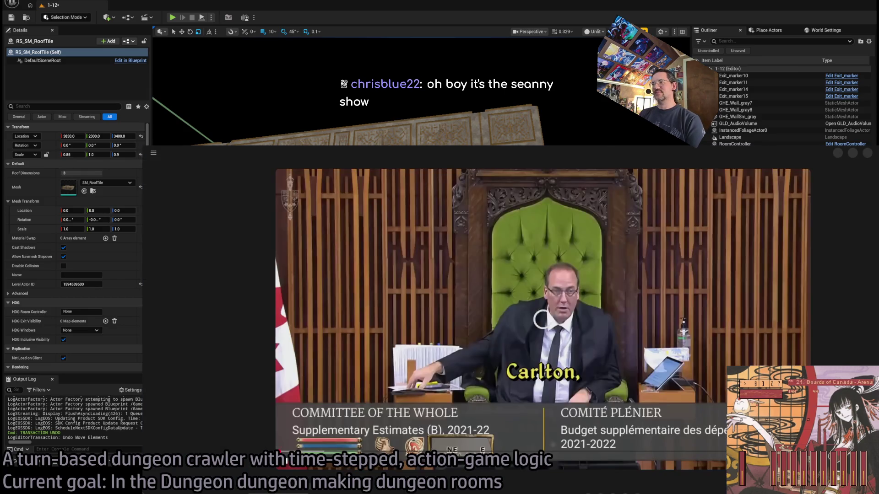
Step: Pause and resume the Oblivion-glitch video, widen it to theater view, and pause briefly at 0:18
key(space)
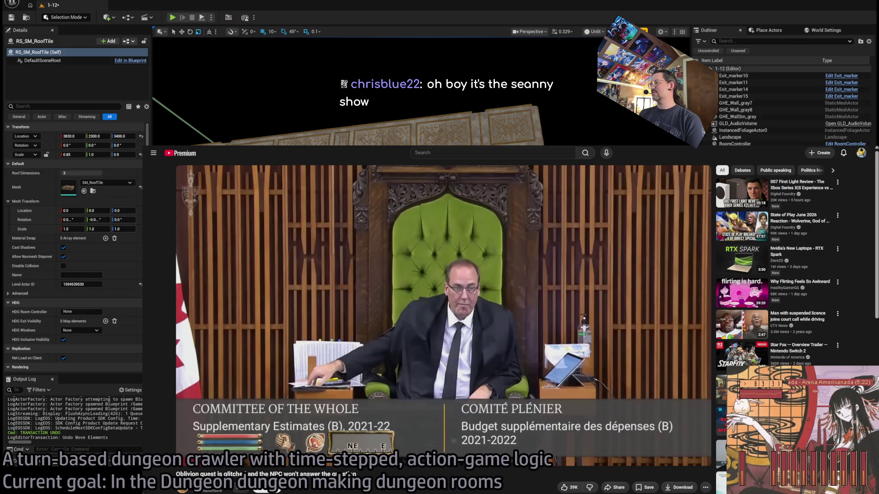
key(space)
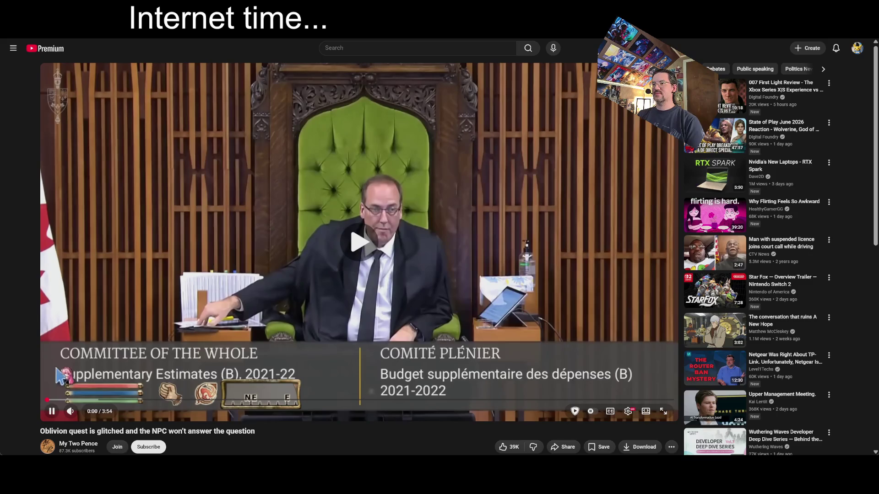
key(t)
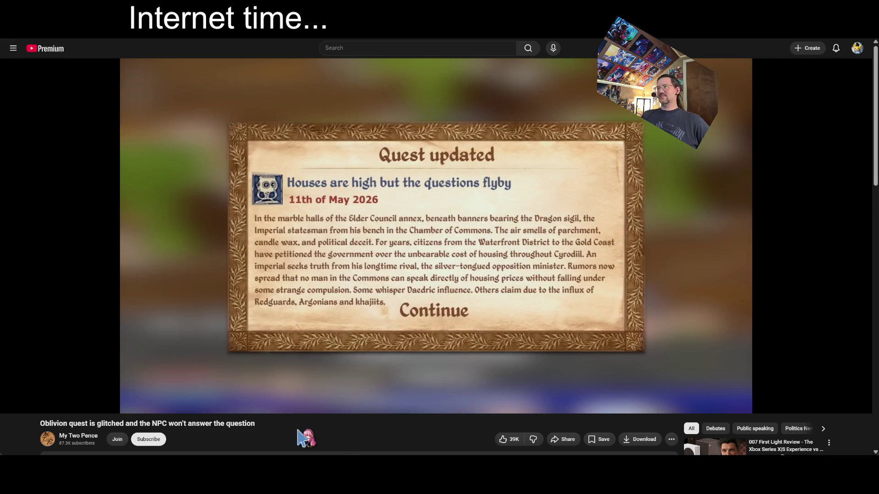
click(171, 304)
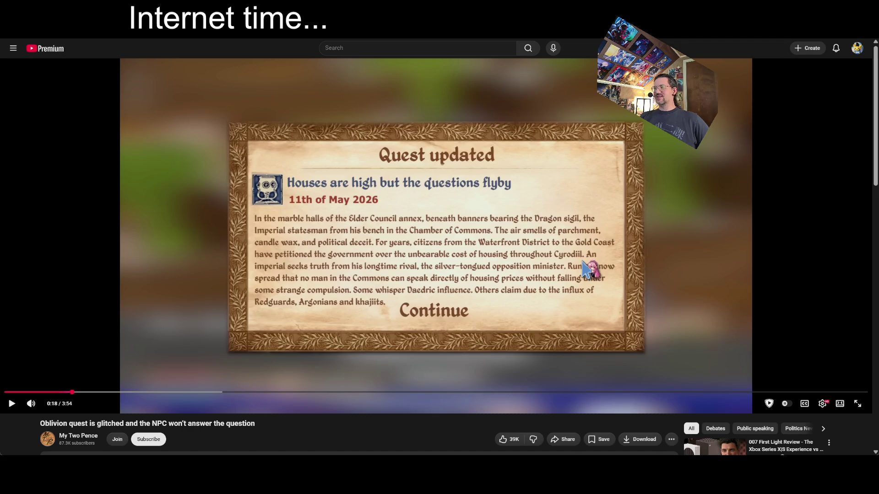
click(456, 283)
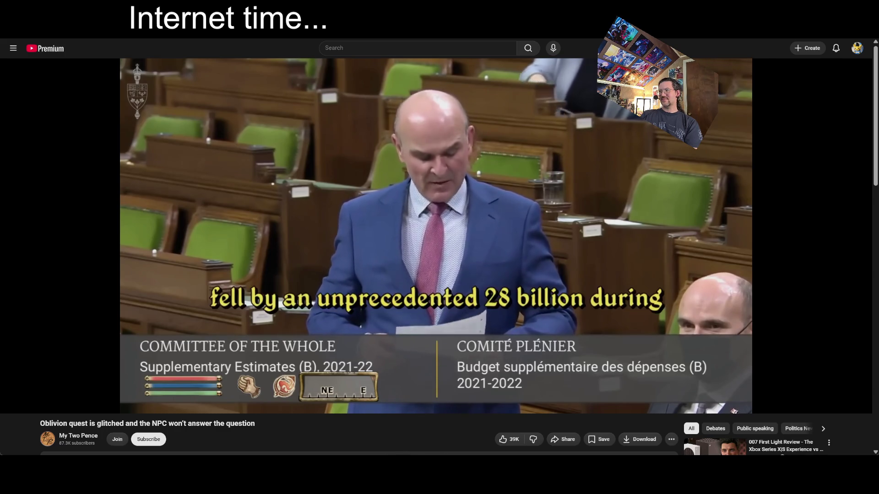
Step: Scroll the YouTube page while the committee video plays
scroll(210, 73, down, 8)
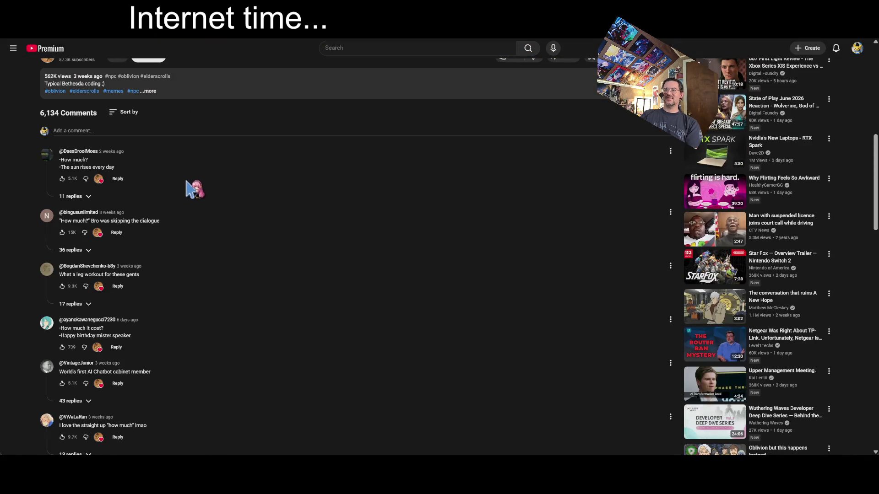
scroll(198, 179, down, 2)
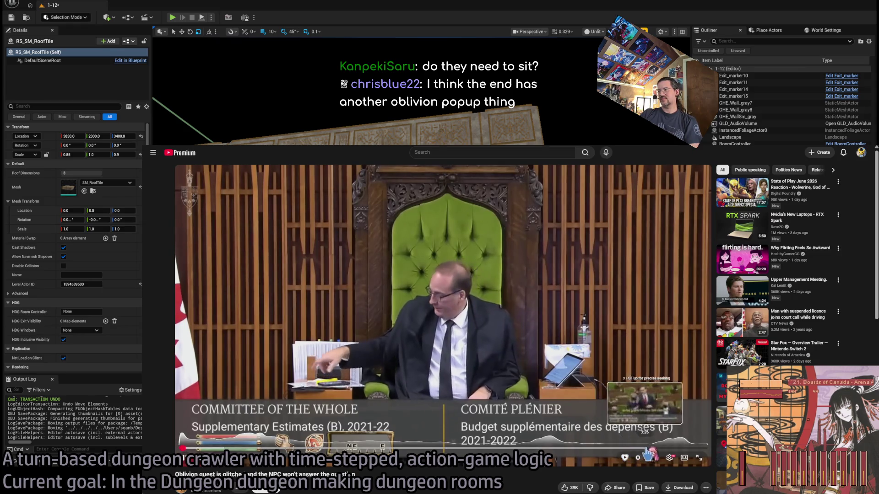
Step: Skip ahead in the YouTube video, use theater view, pause on Quest Completed, then return to Unreal
click(647, 449)
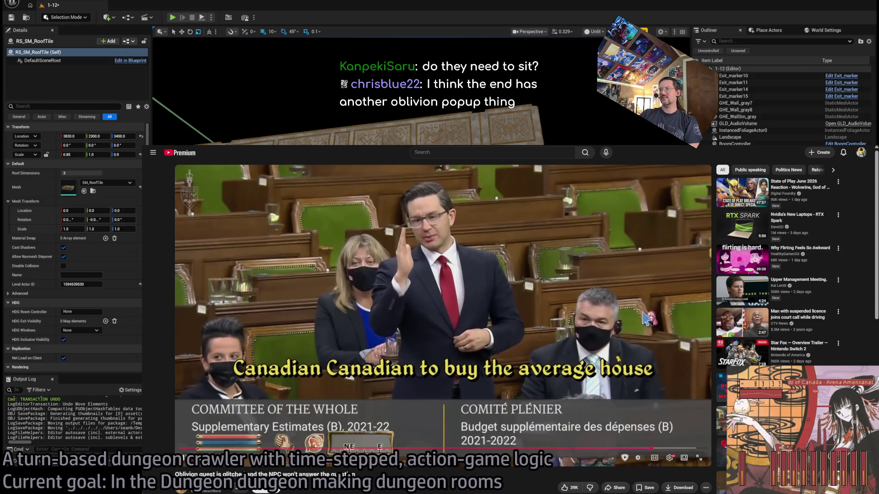
click(684, 458)
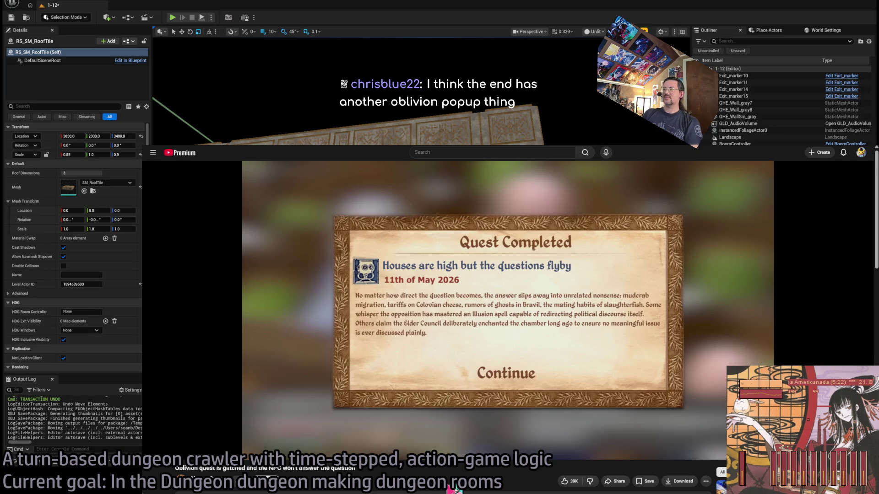
click(387, 405)
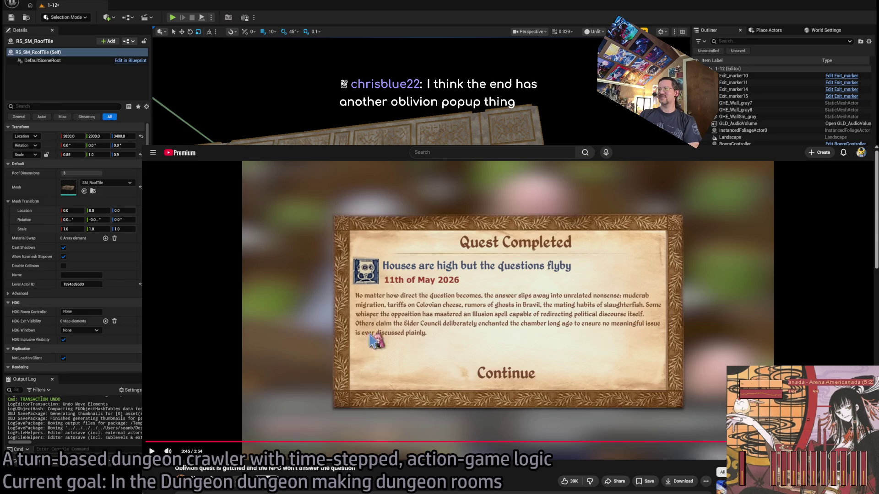
click(531, 353)
key(alt+Tab)
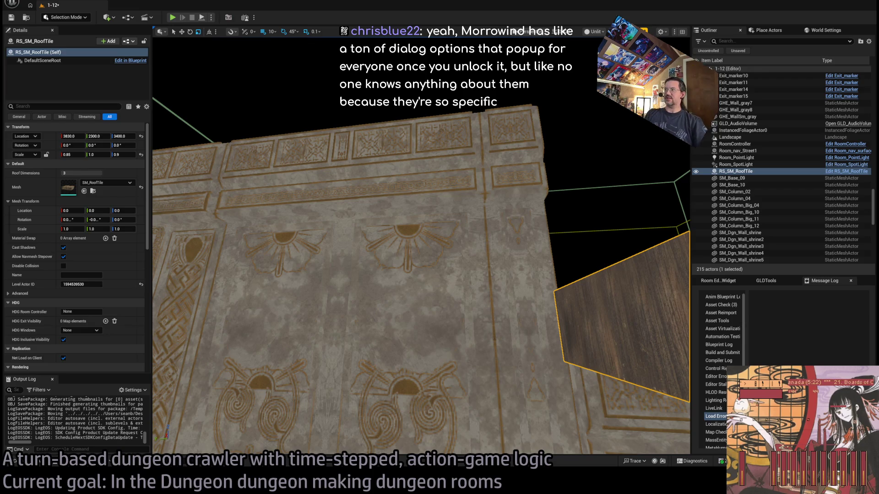
Step: Duplicate the roof tile as RS_SM_RoofTile2, raise it to Z 3600 and nudge it against the wall
key(f)
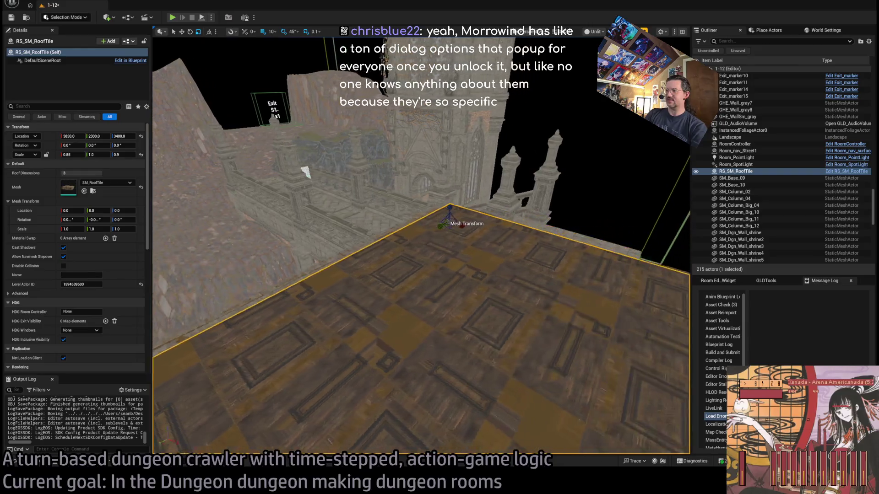
mouse_move(551, 195)
mouse_down()
mouse_move(476, 238)
mouse_move(458, 226)
mouse_up()
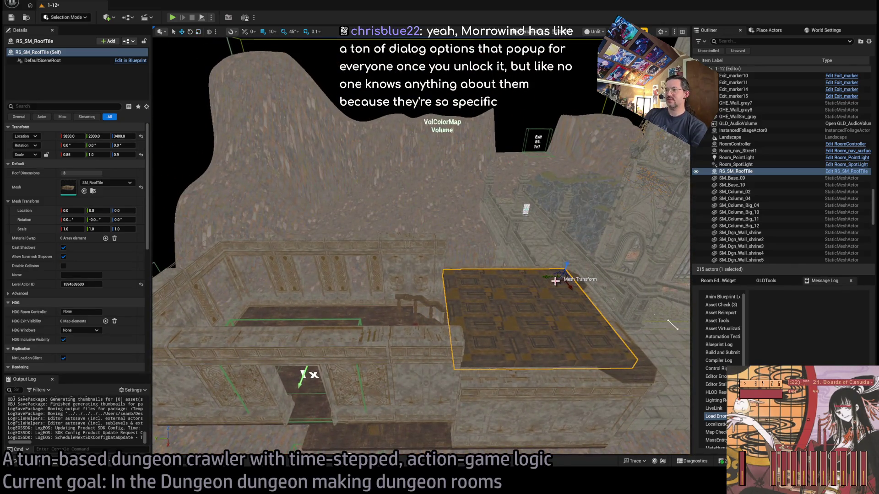
mouse_move(550, 277)
mouse_down()
mouse_move(565, 270)
mouse_move(330, 269)
mouse_move(351, 270)
mouse_up()
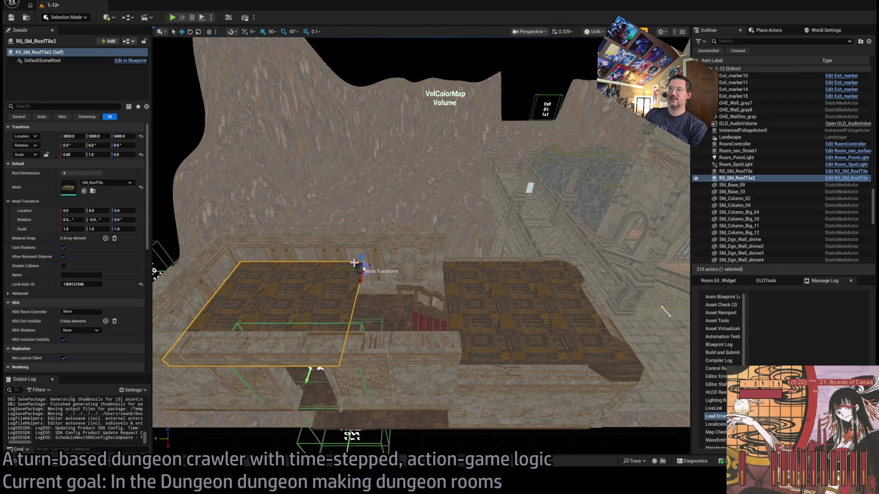
drag(352, 230, 352, 223)
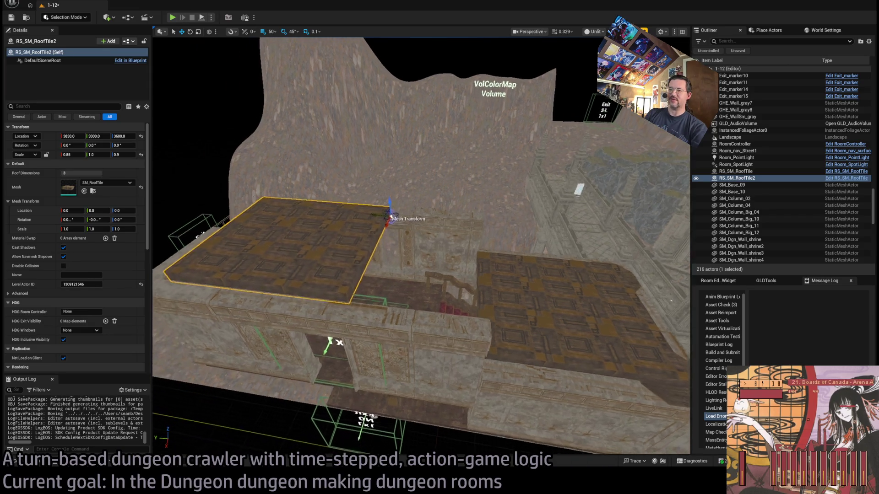
key(w)
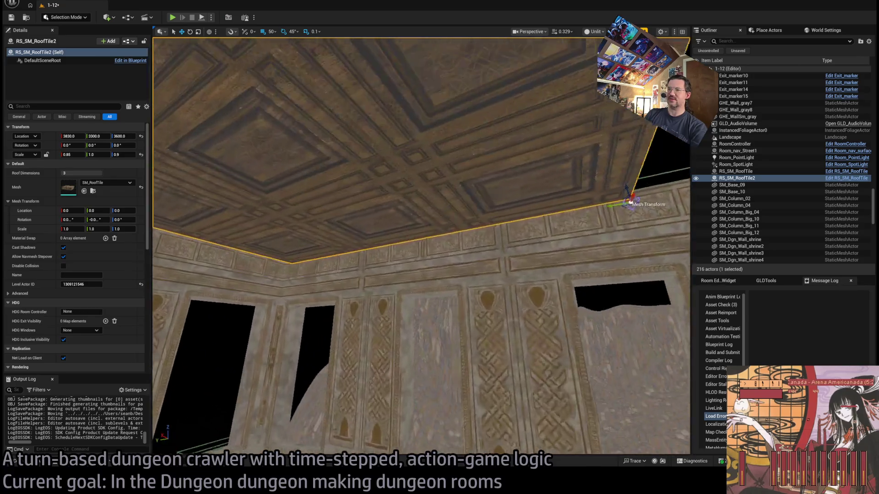
drag(337, 212, 338, 212)
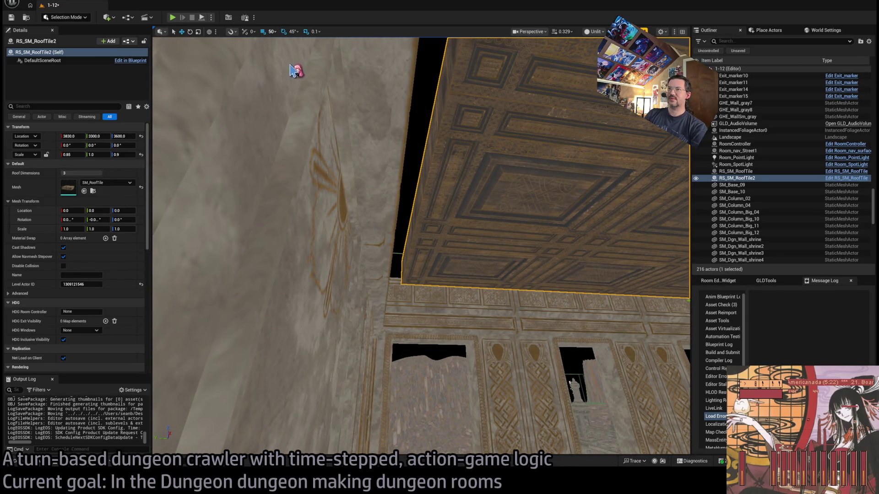
drag(563, 277, 563, 277)
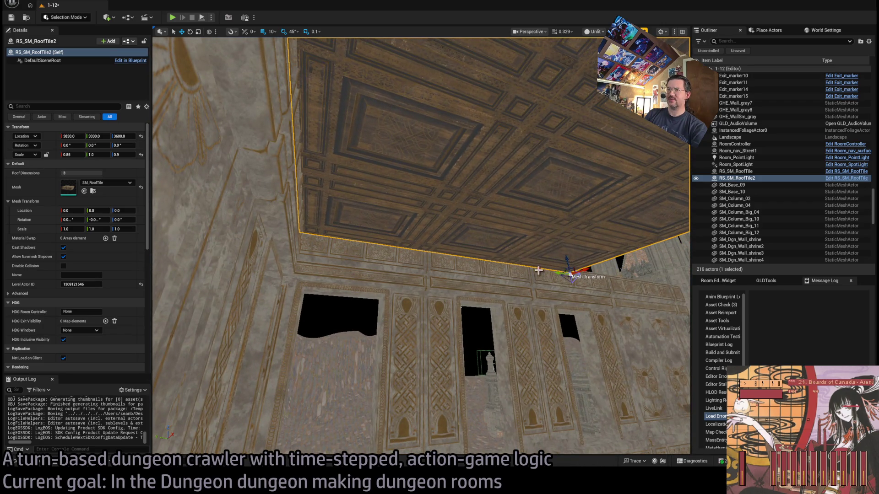
drag(275, 64, 276, 64)
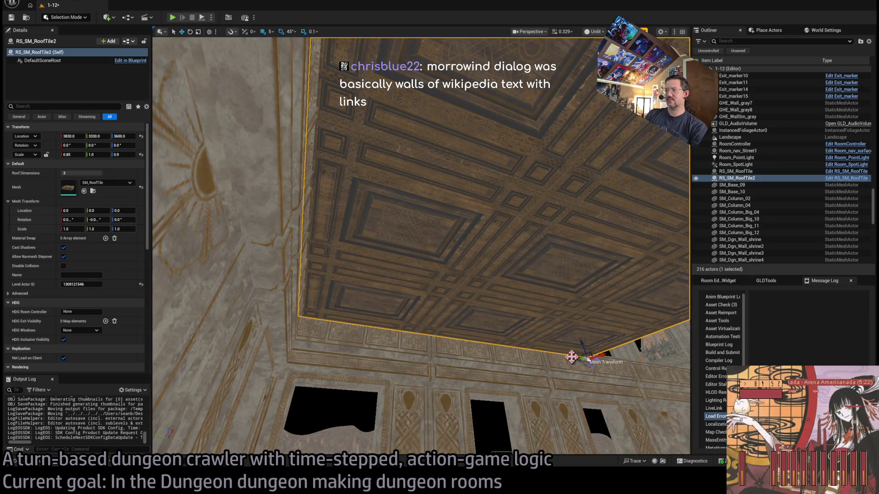
drag(553, 321, 536, 304)
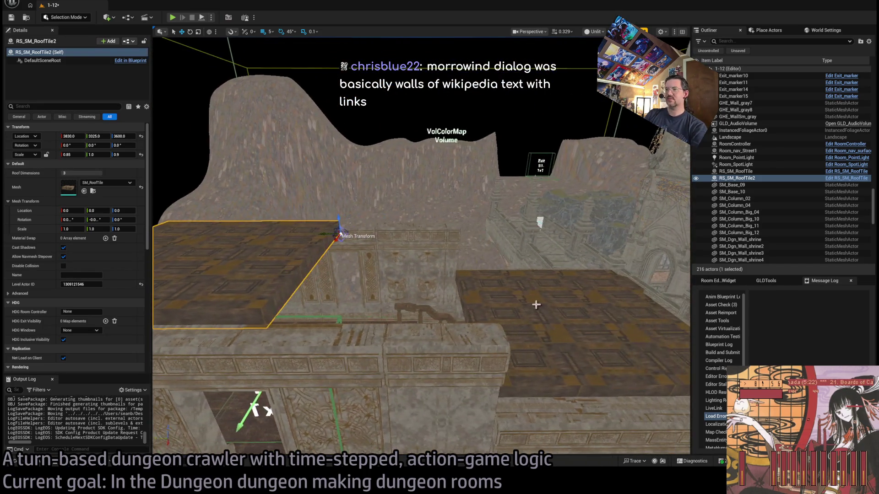
Step: Alt-drag a third roof tile copy, RS_SM_RoofTile3, alongside it at height 3600
mouse_move(321, 235)
mouse_down()
mouse_move(513, 256)
mouse_move(467, 267)
mouse_up()
drag(411, 246, 411, 247)
click(394, 165)
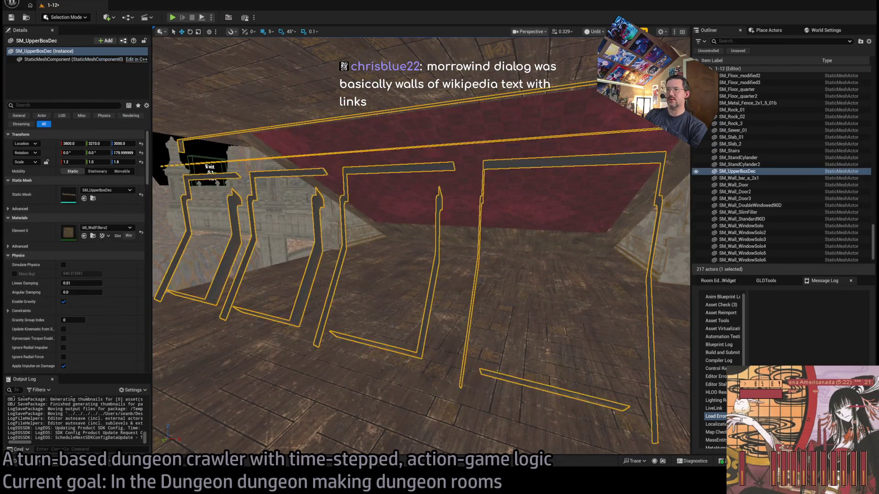
Step: Make a -180° rotated copy of SM_UpperBoxDec and switch to 10-unit grid snapping
drag(394, 166, 394, 165)
drag(290, 78, 293, 84)
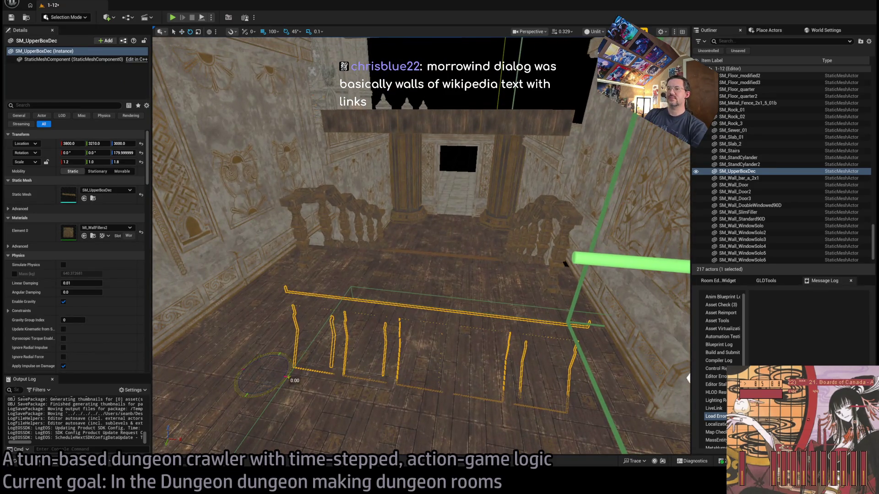
mouse_move(288, 362)
mouse_down()
mouse_move(275, 367)
mouse_move(366, 274)
mouse_move(427, 246)
mouse_move(439, 288)
mouse_move(458, 275)
mouse_move(448, 224)
mouse_move(303, 51)
mouse_up()
key(w)
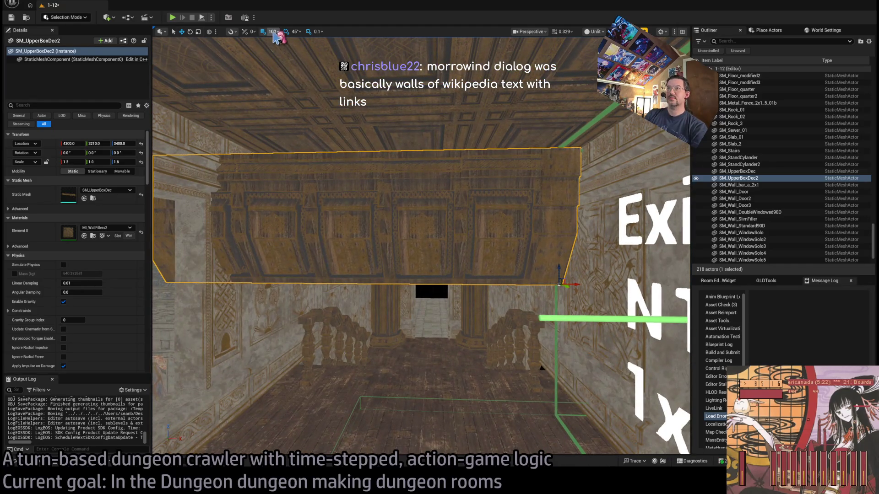
key(bracketleft)
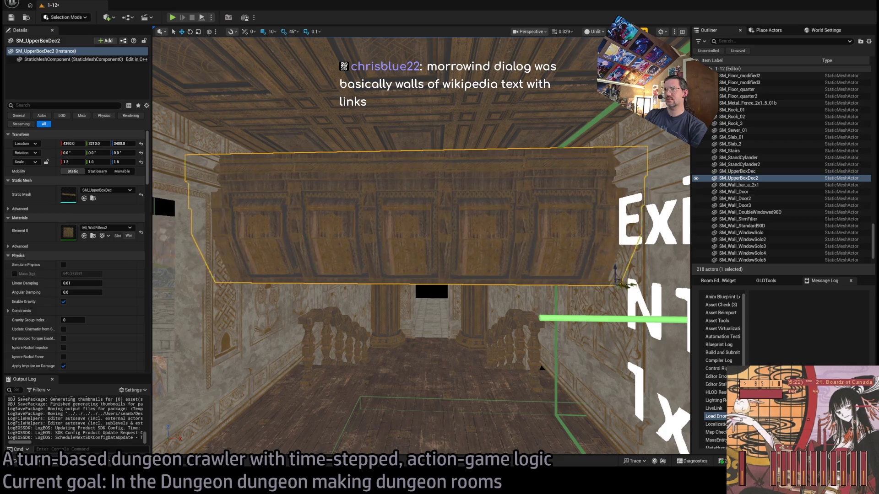
Step: Position SM_UpperBoxDec2 at 4360, 2960, 3410 and bring up the Mansion Modular meshes
mouse_move(616, 265)
mouse_down()
mouse_move(613, 247)
mouse_move(595, 265)
mouse_move(531, 247)
mouse_move(513, 229)
mouse_move(508, 238)
mouse_move(531, 261)
mouse_up()
mouse_move(569, 288)
mouse_down()
mouse_move(568, 313)
mouse_move(540, 267)
mouse_move(505, 277)
mouse_up()
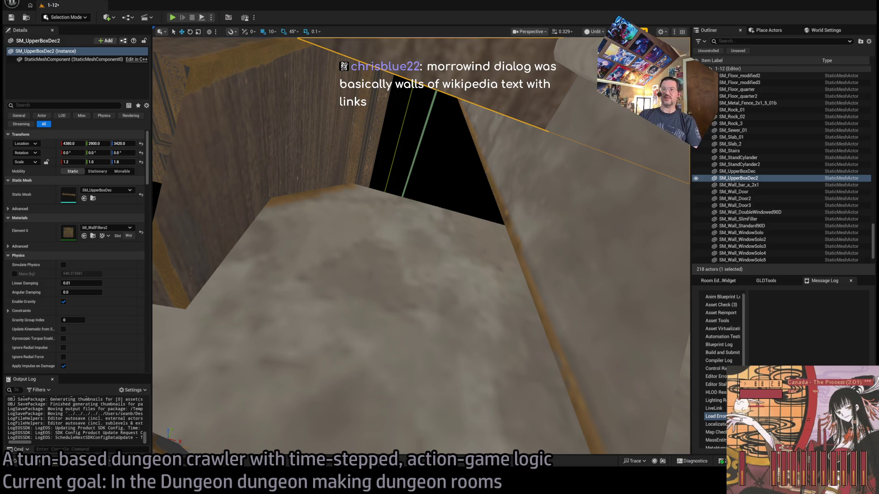
mouse_move(412, 229)
mouse_down()
mouse_move(412, 183)
mouse_move(430, 174)
mouse_up()
key(f)
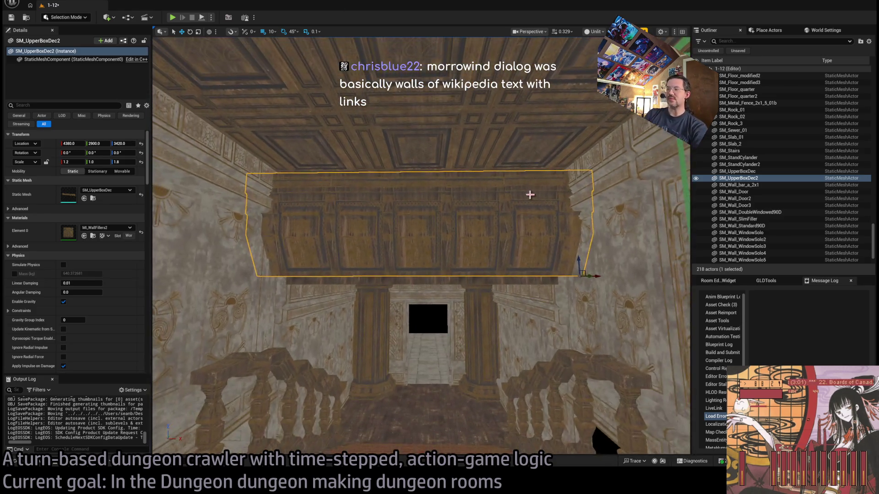
mouse_move(607, 277)
mouse_down()
mouse_move(571, 280)
mouse_move(575, 300)
mouse_move(581, 272)
mouse_move(604, 283)
mouse_move(582, 315)
mouse_move(580, 286)
mouse_move(593, 359)
mouse_up()
key(ctrl+space)
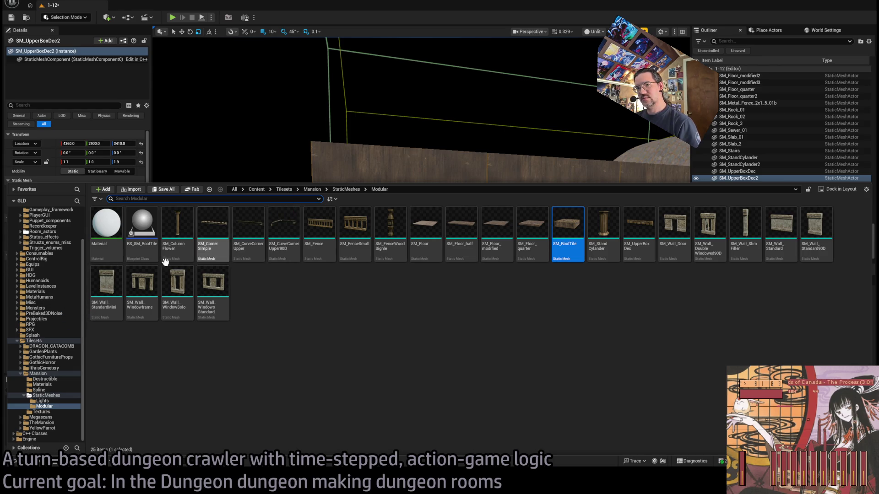
Step: Select the GHE_SidewalkWide7 floor piece, browse to its mesh, and open GothicHorror Meshes > Modular
mouse_move(370, 131)
mouse_down()
mouse_move(385, 133)
mouse_move(371, 131)
mouse_up()
drag(270, 302, 298, 288)
drag(398, 316, 403, 320)
click(402, 320)
click(93, 182)
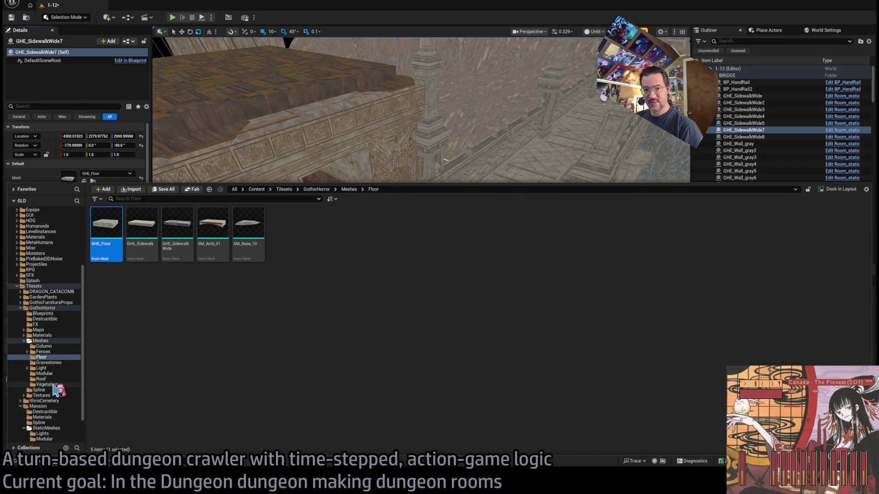
click(46, 341)
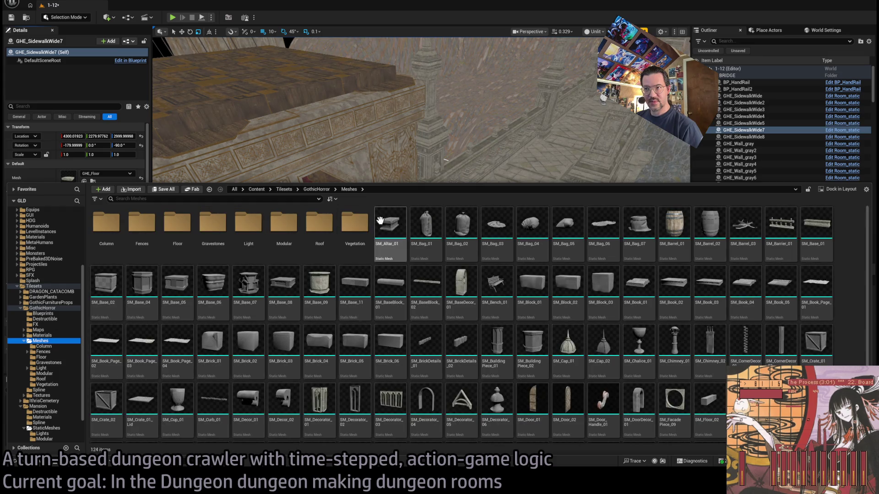
click(279, 252)
double_click(279, 252)
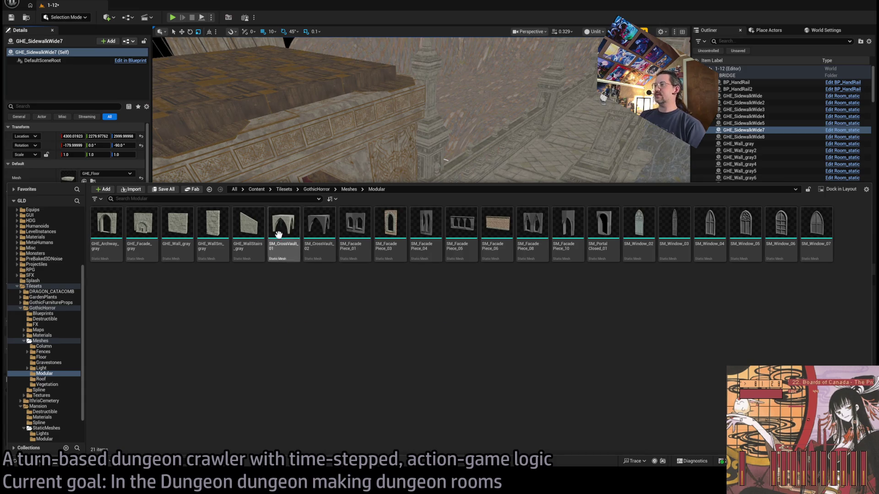
Step: Place GHE_Wall_gray13 on the upper ledge at 3770, 2790, 3420, scaled 0.4 on Z
mouse_move(181, 235)
mouse_down()
mouse_move(290, 298)
mouse_move(296, 81)
mouse_up()
mouse_move(455, 165)
mouse_down()
mouse_move(403, 196)
mouse_move(390, 242)
mouse_move(490, 241)
mouse_move(465, 233)
mouse_move(476, 248)
mouse_up()
scroll(457, 229, up, 5)
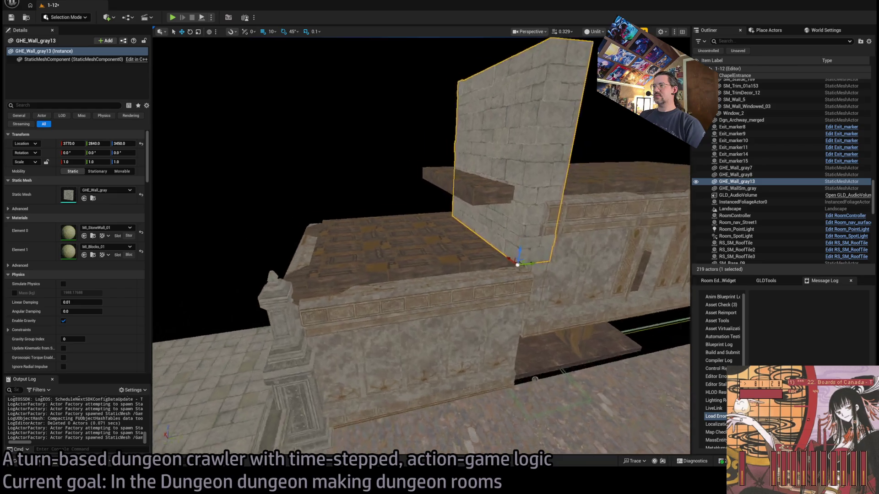
mouse_move(445, 284)
mouse_down()
mouse_move(367, 293)
mouse_move(373, 290)
mouse_up()
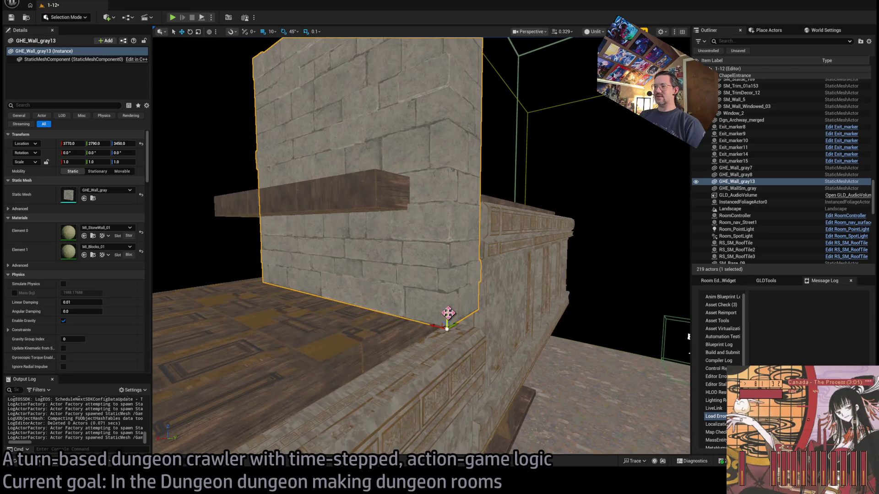
mouse_move(447, 314)
mouse_down()
mouse_move(445, 339)
mouse_move(504, 357)
mouse_move(582, 428)
mouse_move(490, 422)
mouse_move(443, 308)
mouse_move(436, 248)
mouse_up()
key(ctrl+z)
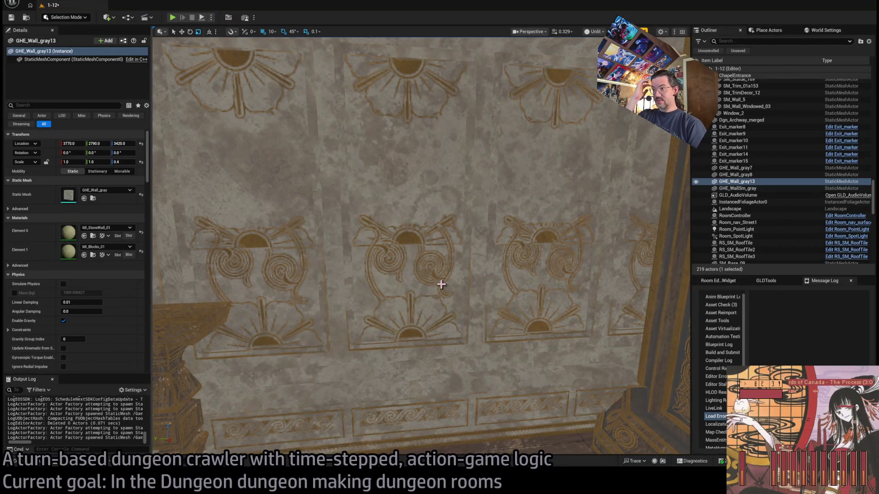
Step: Select and frame the SM_Wall_WindowSolo window walls in turn to inspect them
click(501, 290)
key(f)
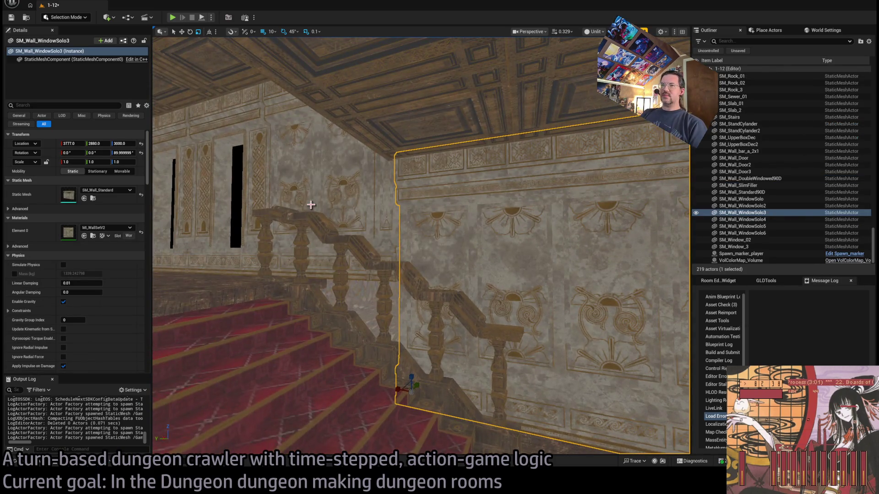
click(255, 191)
key(f)
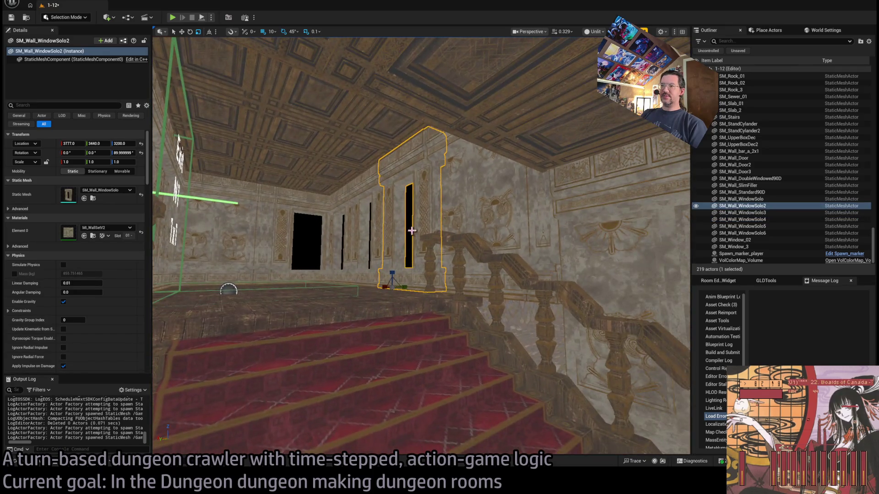
click(379, 223)
click(416, 222)
key(f)
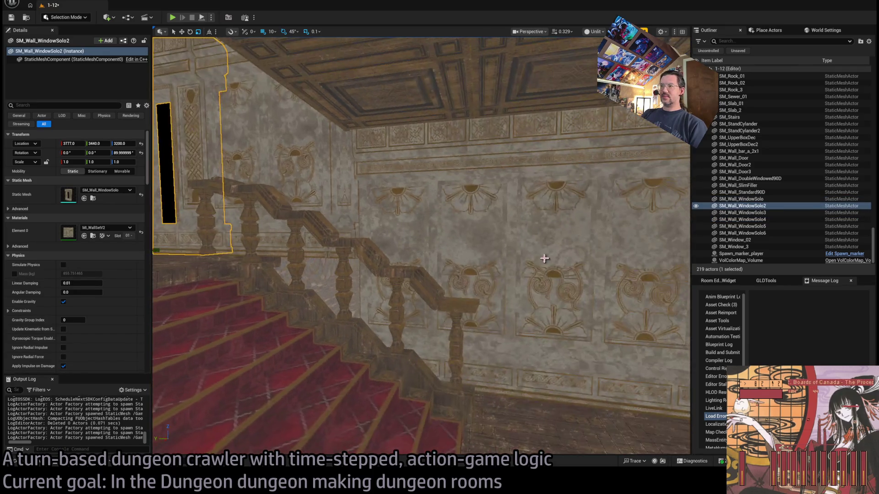
Step: Alt-drag SM_Wall_WindowSolo3 to place a duplicate wall beside it
click(543, 257)
click(175, 189)
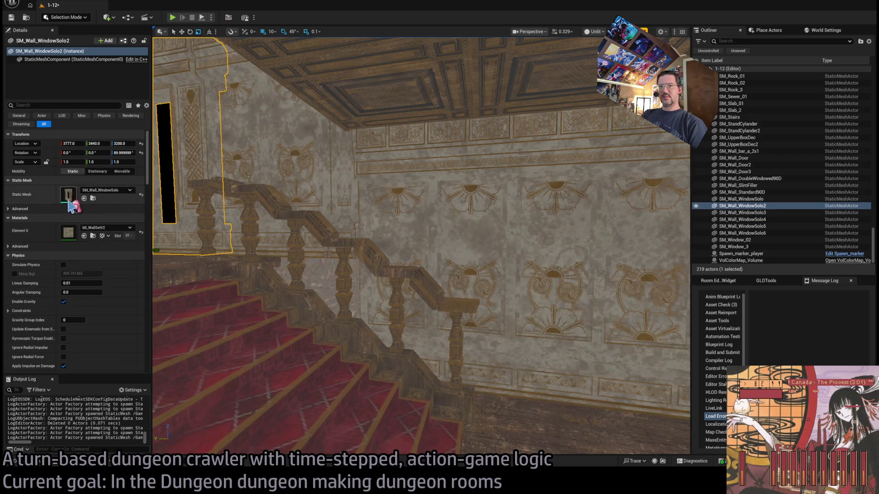
click(362, 357)
key(f)
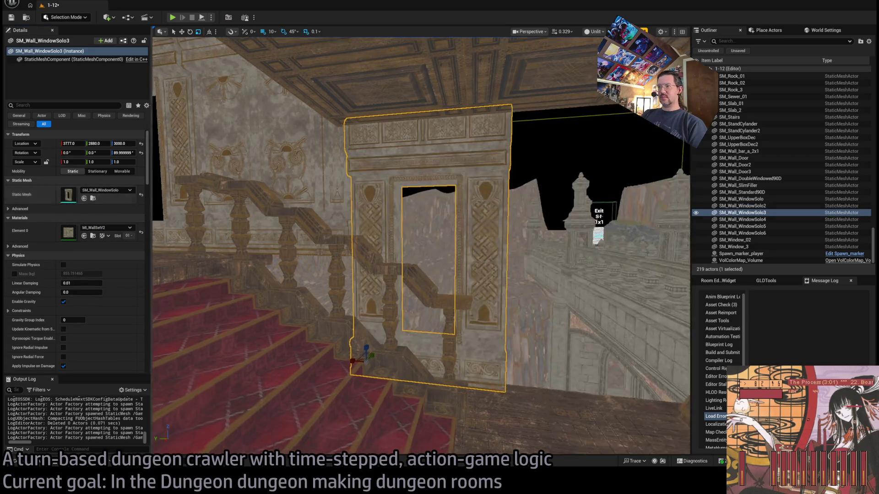
mouse_move(285, 337)
mouse_down()
mouse_move(445, 335)
mouse_move(427, 338)
mouse_up()
key(f)
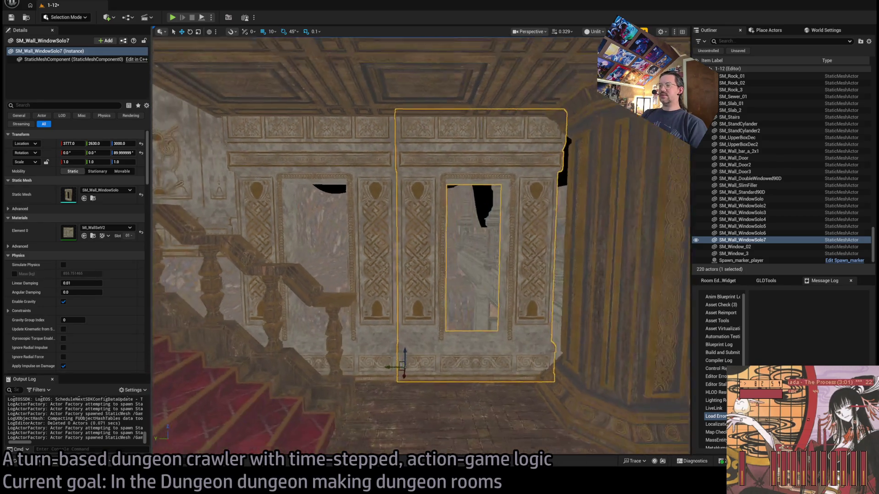
Step: Swap the original SM_Wall_WindowSolo3's mesh for windowless SM_Wall_StandardMini
click(222, 287)
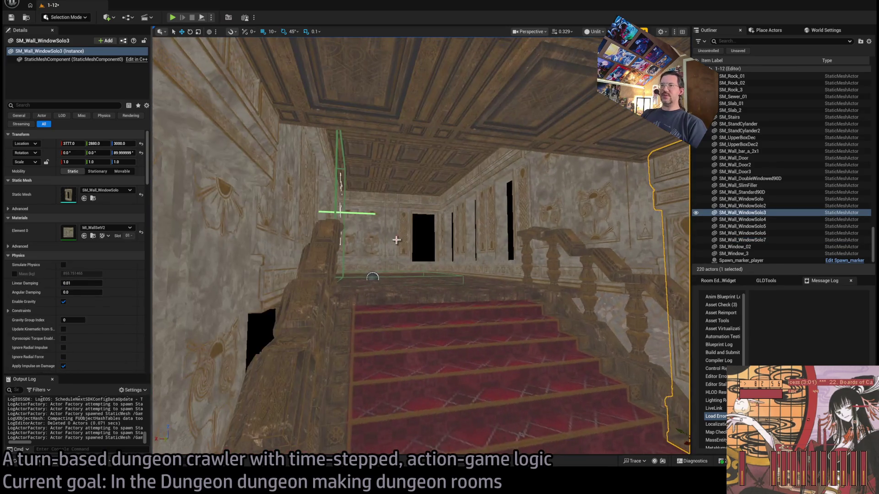
click(574, 216)
click(438, 253)
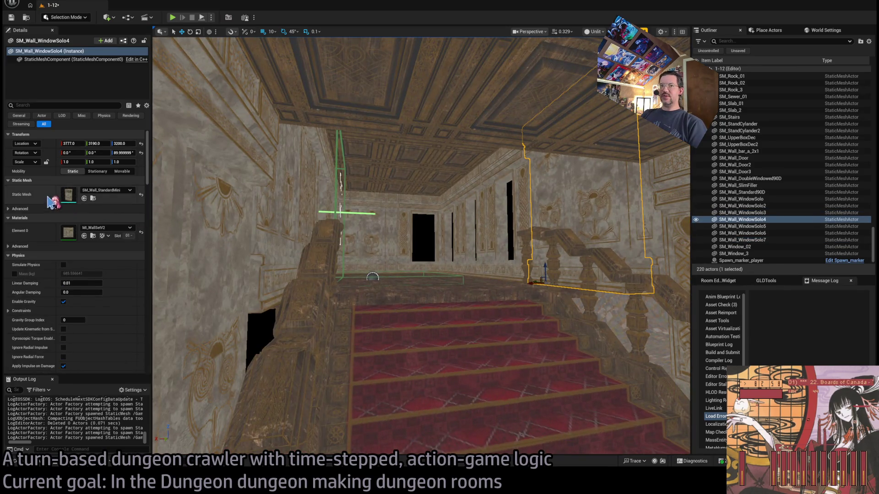
key(f)
drag(90, 218, 69, 195)
scroll(177, 235, up, 5)
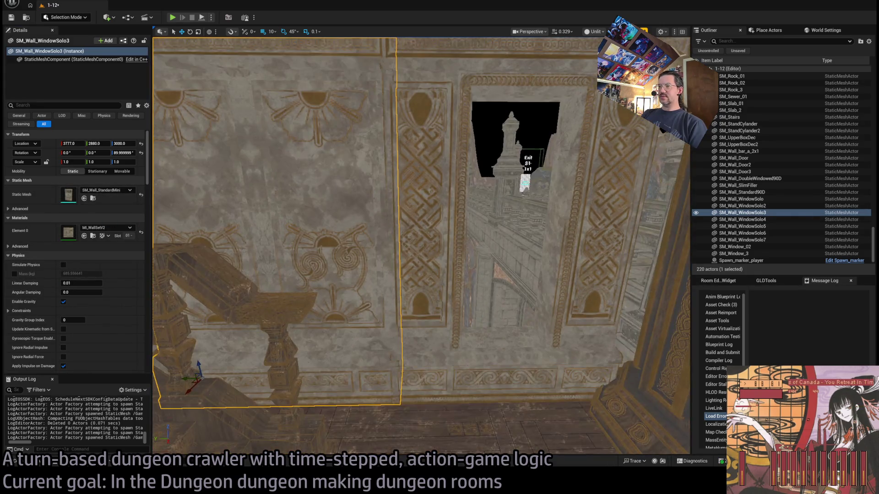
Step: Duplicate the plain wall as SM_Wall_WindowSolo8 at 3777, 2430, 3000 and locate SM_Wall_SlimFiller
click(412, 374)
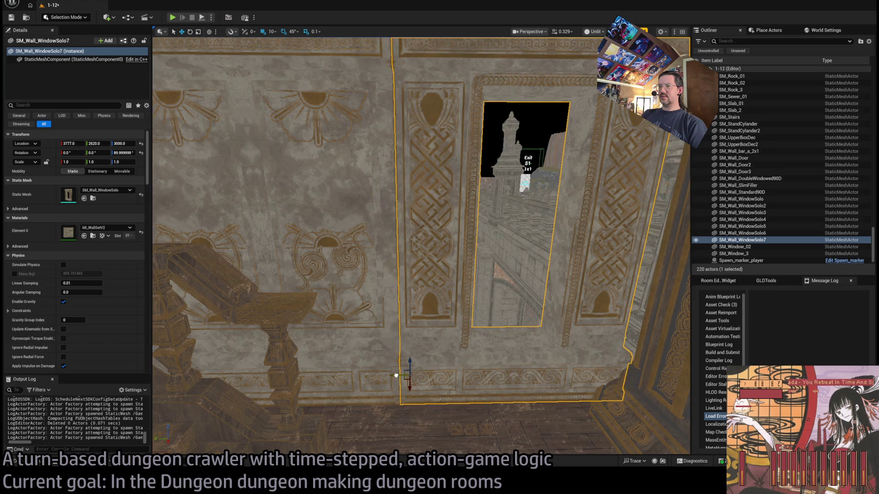
key(f)
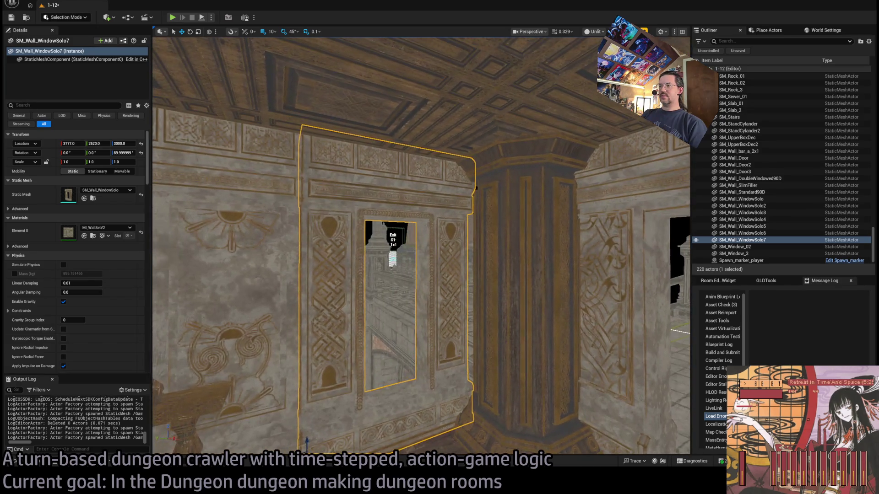
click(392, 258)
key(f)
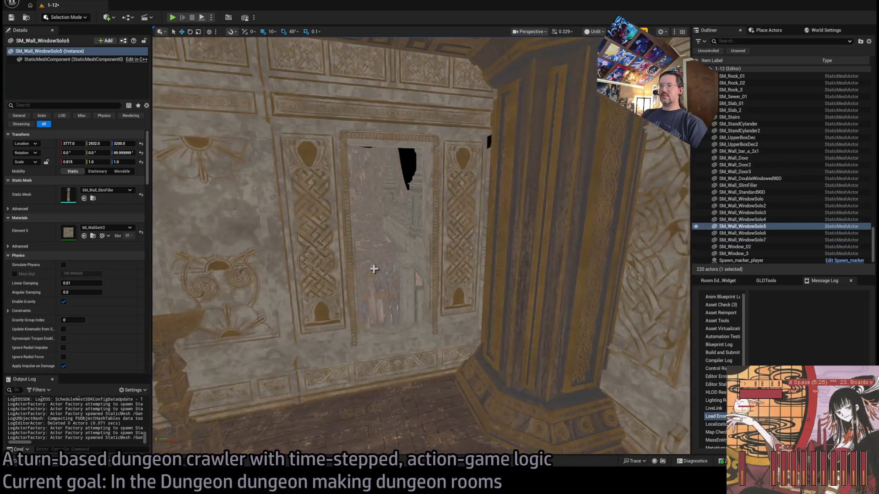
click(239, 346)
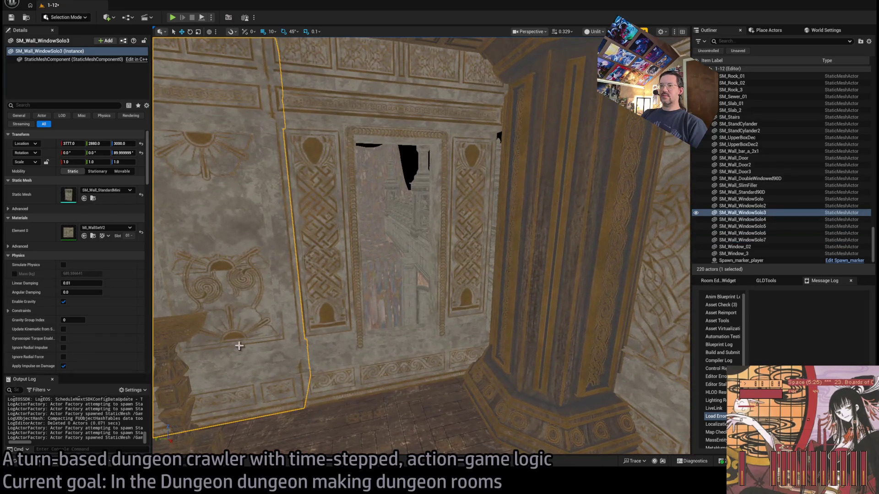
scroll(225, 382, down, 2)
drag(183, 402, 294, 363)
key(ctrl+d)
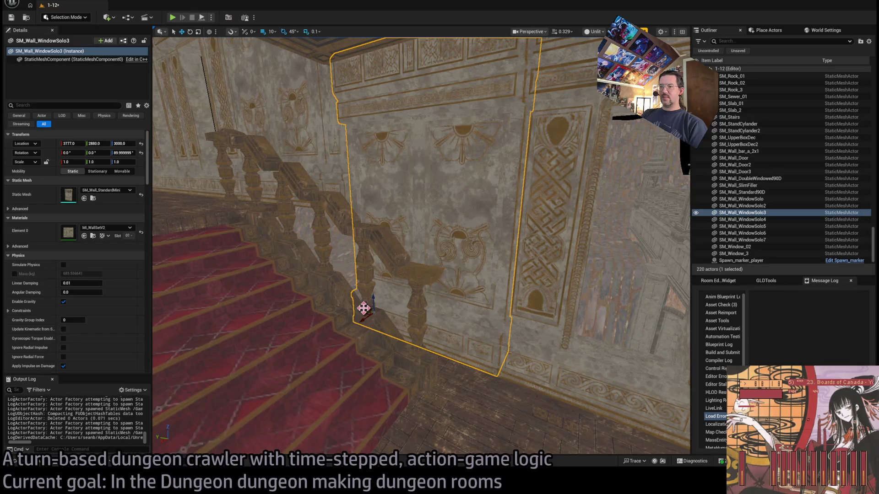
drag(363, 310, 616, 364)
key(f)
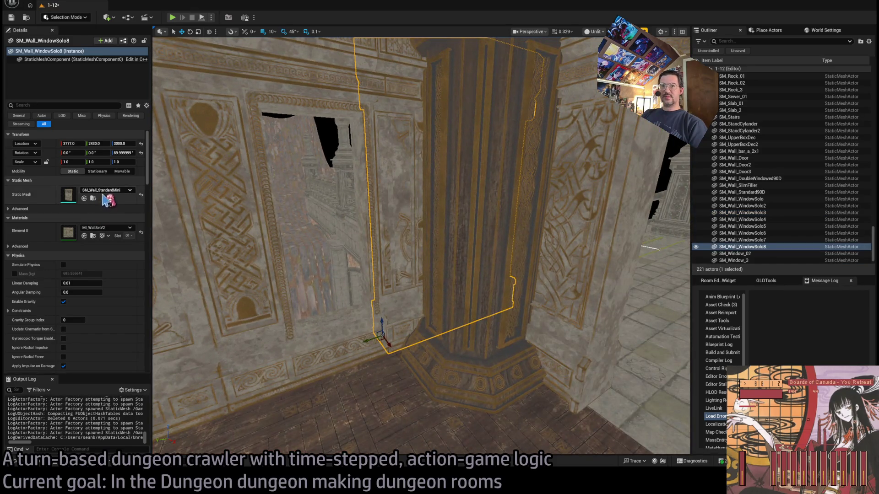
click(93, 198)
click(745, 236)
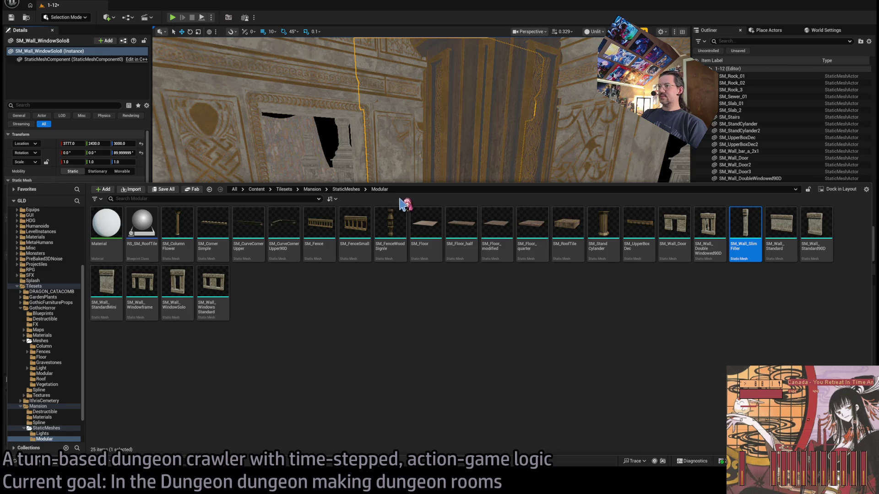
Step: Swap the new wall's Static Mesh for SM_Wall_SlimFiller
drag(266, 332, 300, 341)
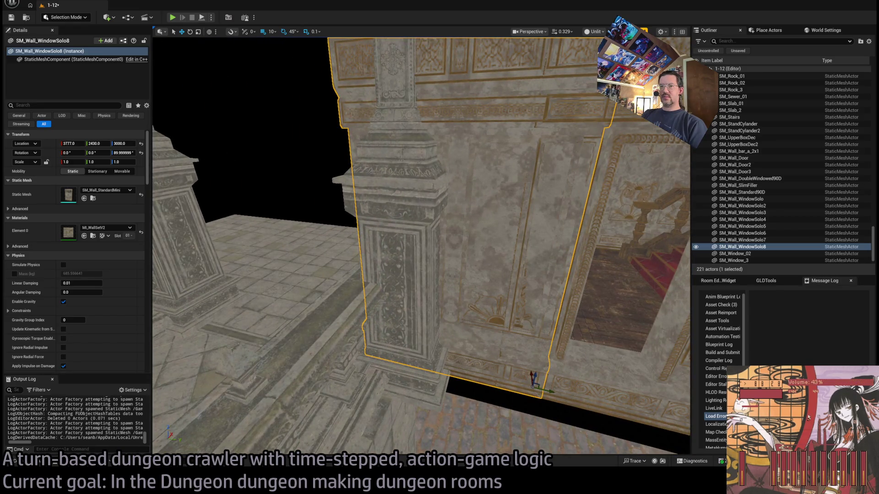
drag(507, 340, 467, 336)
drag(397, 335, 397, 335)
Step: Duplicate the slim filler as SM_Wall_WindowSolo9 at 3777, 2300, 3000 with X rotation 0
drag(439, 307, 439, 306)
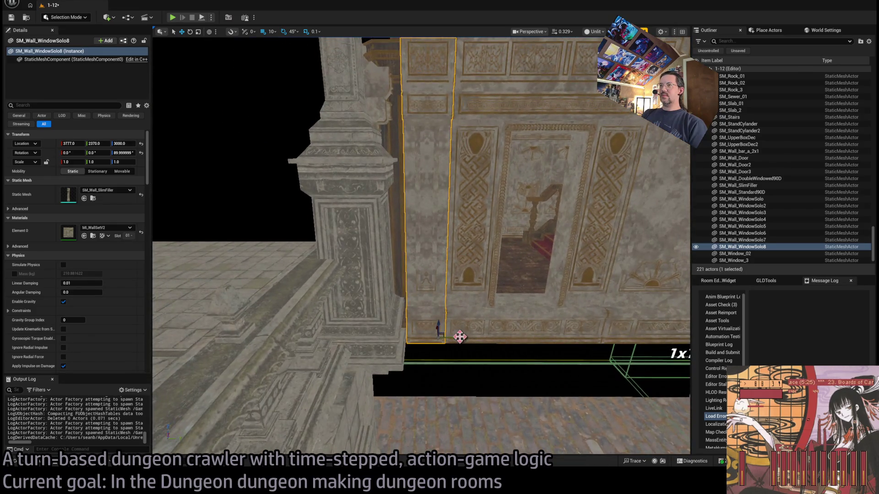
alt+drag(459, 337, 432, 339)
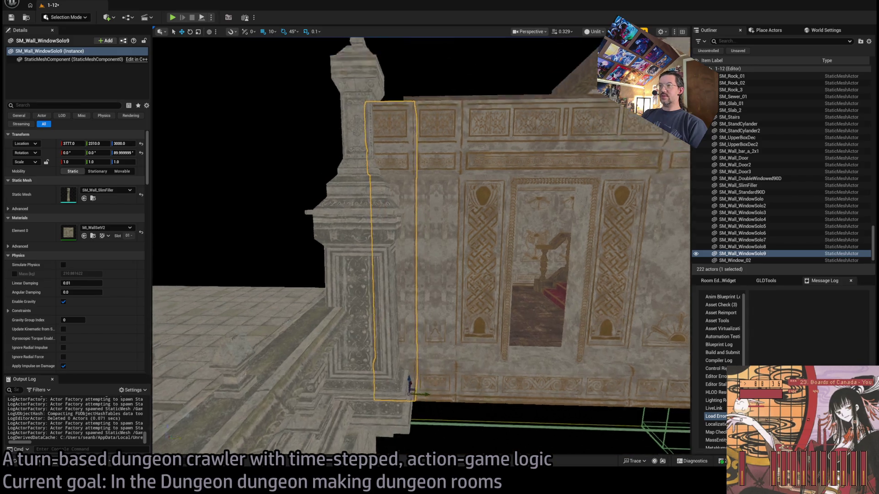
drag(439, 306, 439, 306)
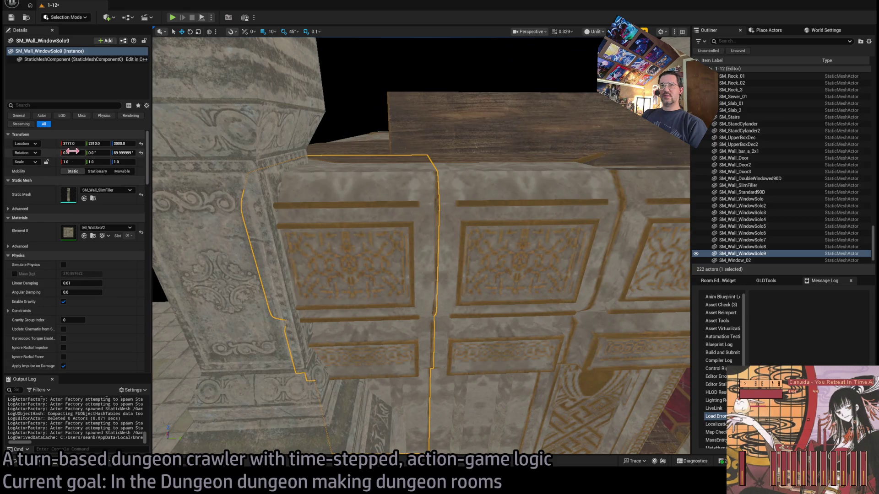
drag(72, 151, 69, 151)
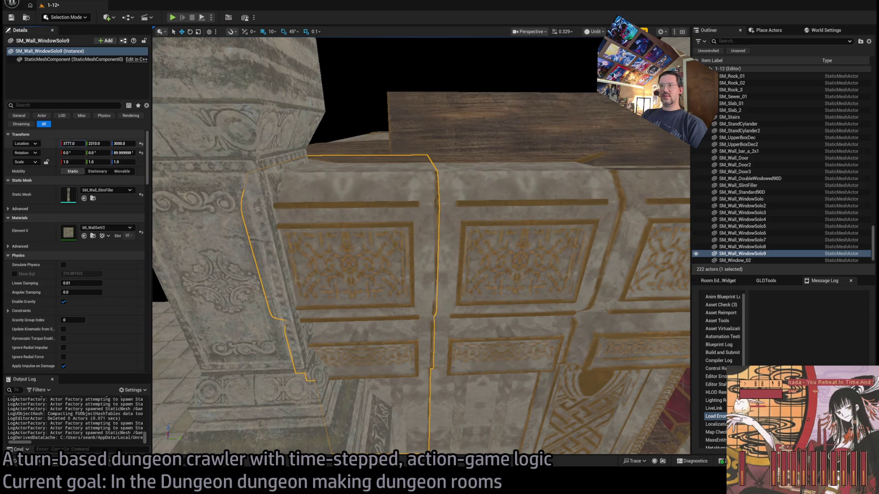
key(ctrl+z)
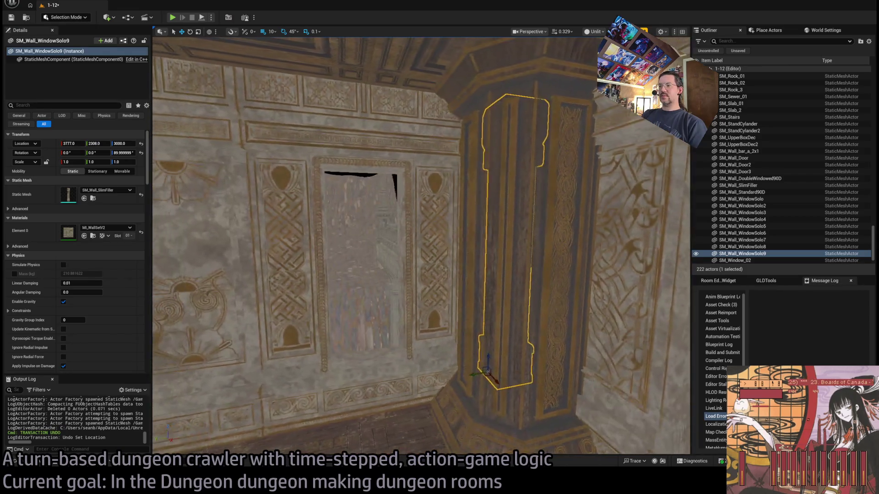
key(s)
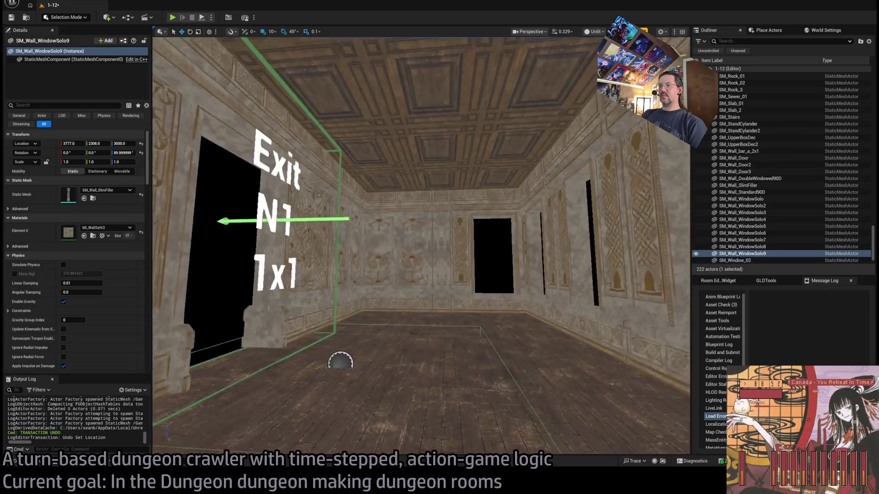
Step: Survey the room around the Exit N0 box and ceiling arches, then open the Content Drawer
mouse_move(421, 248)
mouse_down()
mouse_move(334, 248)
mouse_move(376, 256)
mouse_move(451, 341)
mouse_move(326, 278)
mouse_up()
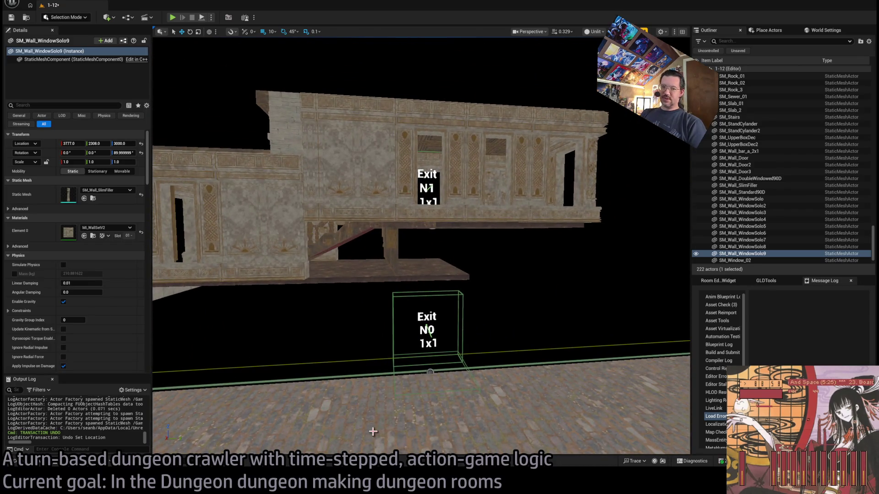
drag(362, 382, 366, 325)
scroll(489, 275, down, 3)
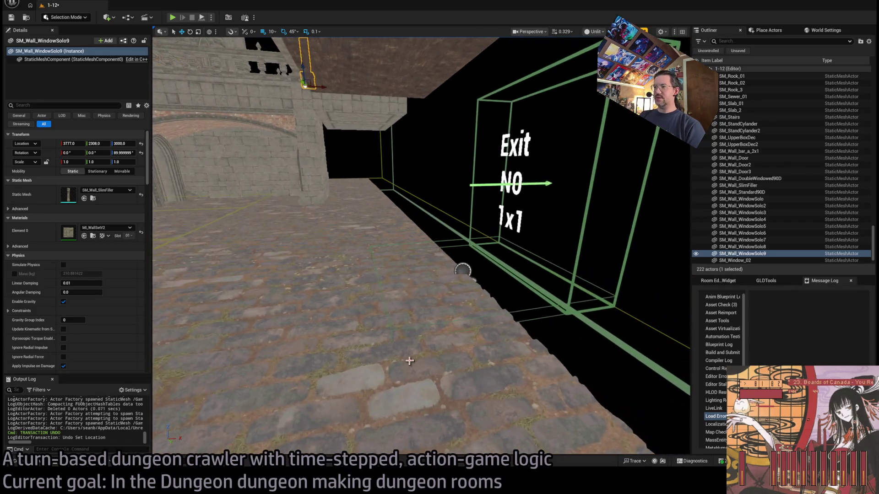
click(441, 365)
scroll(517, 360, down, 5)
mouse_move(517, 360)
mouse_down()
mouse_move(471, 428)
mouse_move(451, 366)
mouse_up()
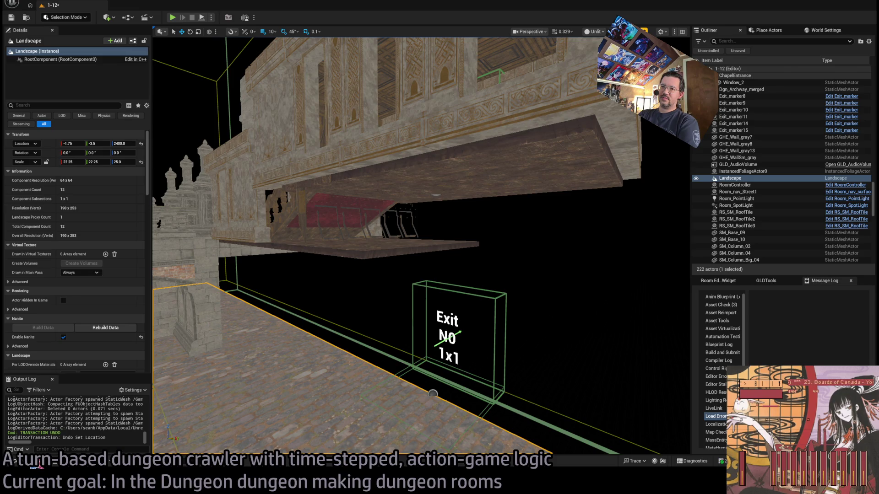
mouse_move(248, 235)
mouse_down()
mouse_move(406, 290)
mouse_move(510, 248)
mouse_up()
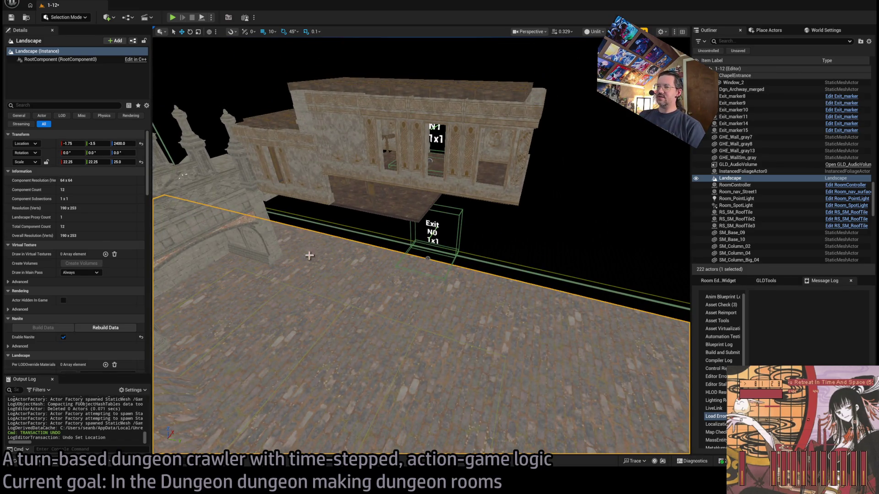
mouse_move(445, 328)
mouse_down()
mouse_move(445, 316)
mouse_move(462, 311)
mouse_move(445, 305)
mouse_move(449, 268)
mouse_move(467, 240)
mouse_move(449, 249)
mouse_move(467, 242)
mouse_up()
mouse_move(422, 247)
mouse_down()
mouse_move(421, 224)
mouse_move(408, 270)
mouse_move(414, 279)
mouse_up()
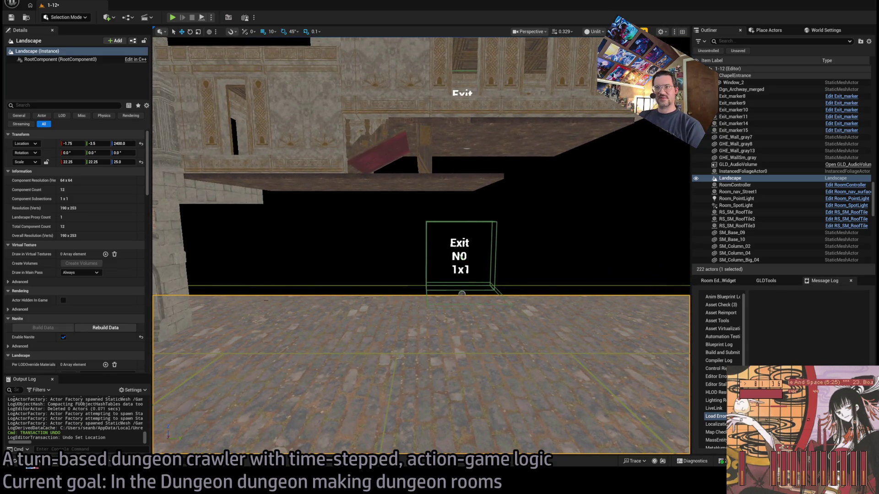
mouse_move(464, 215)
mouse_down()
mouse_move(463, 229)
mouse_move(469, 215)
mouse_up()
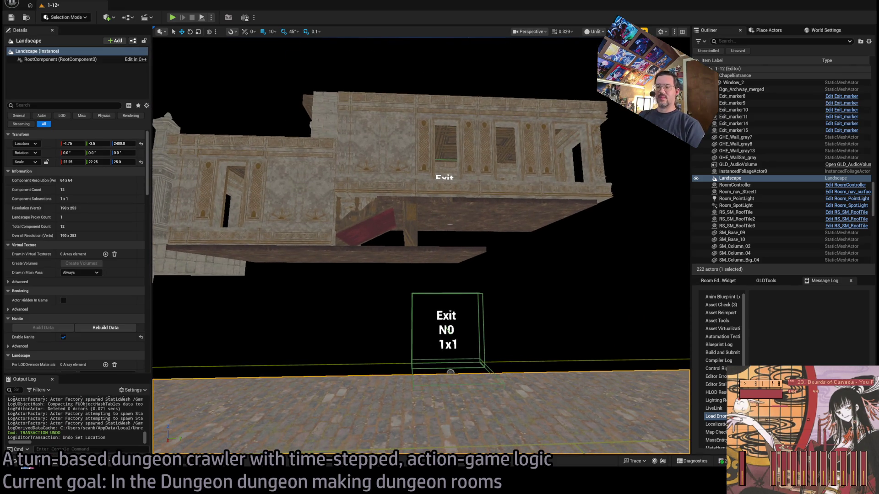
click(18, 461)
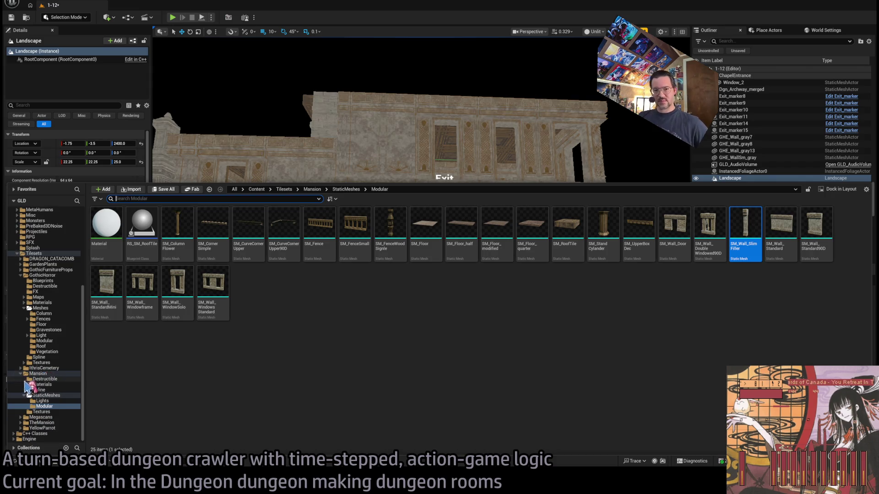
Step: Collapse Mansion and Meshes, select the GothicHorror folder, and close the asset browser
double_click(38, 413)
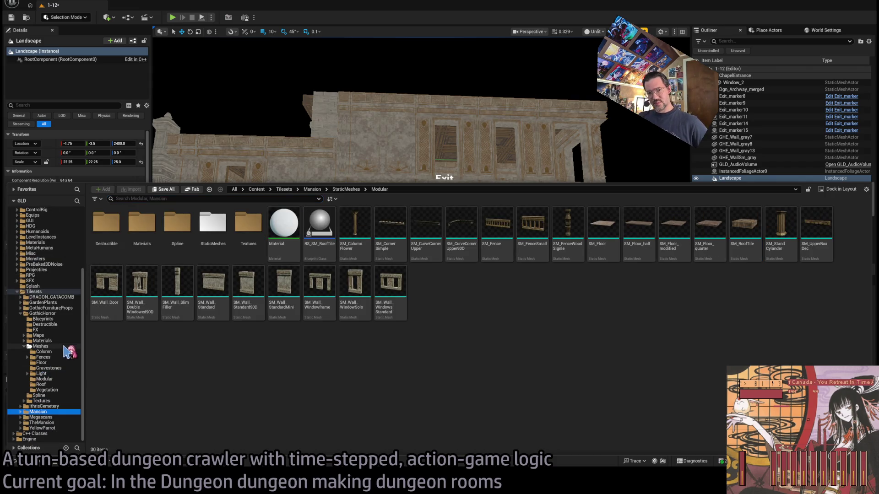
click(24, 347)
click(56, 358)
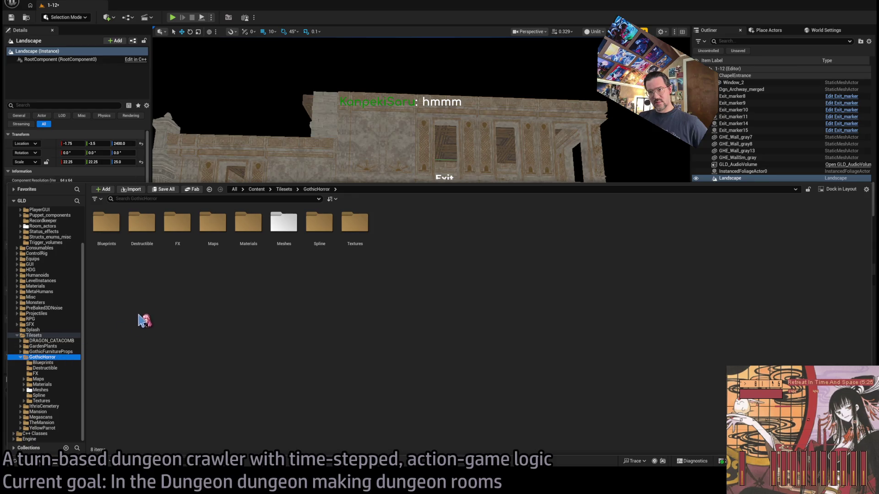
right_click(340, 140)
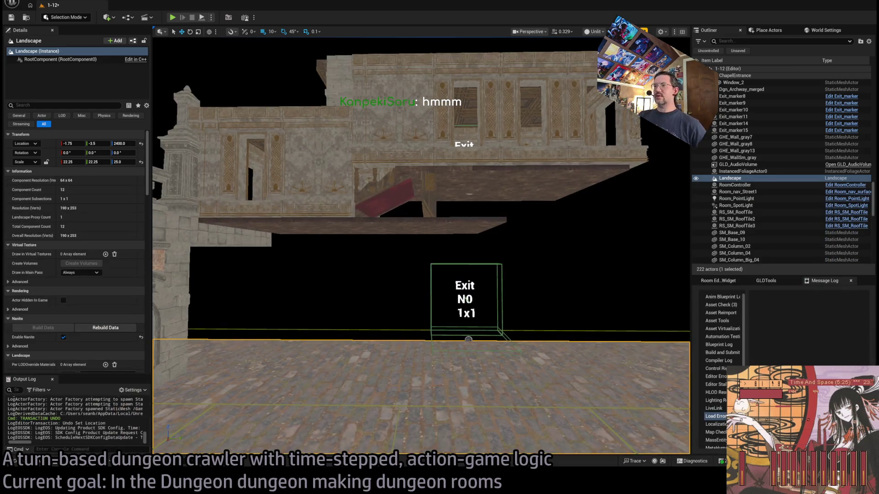
Step: Fly the camera around the level toward the clock tower, bridge and Exit N0 box
key(a)
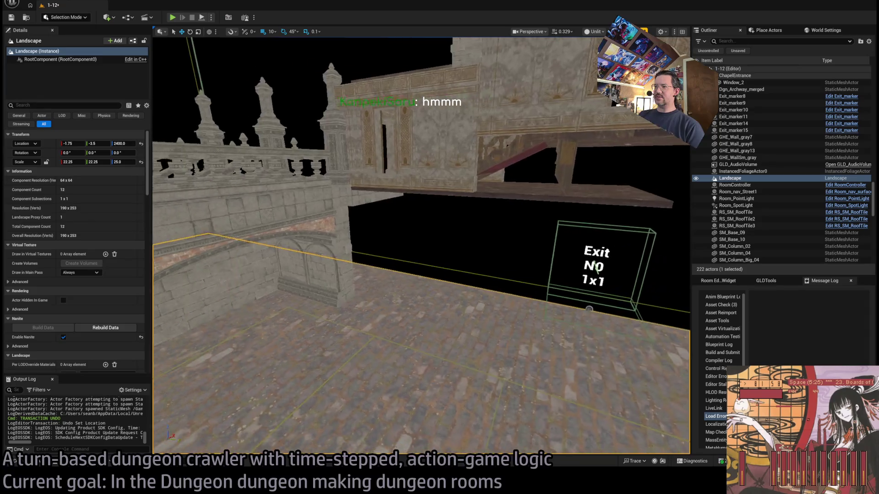
key(a)
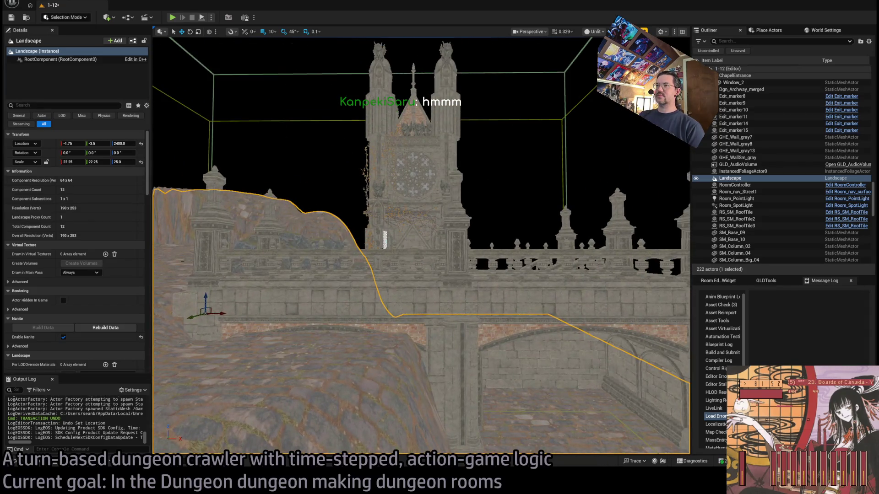
key(w)
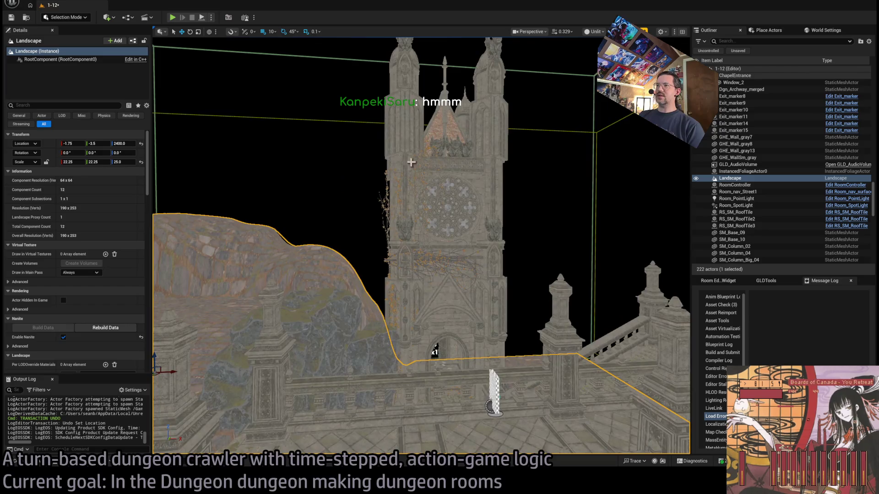
key(w)
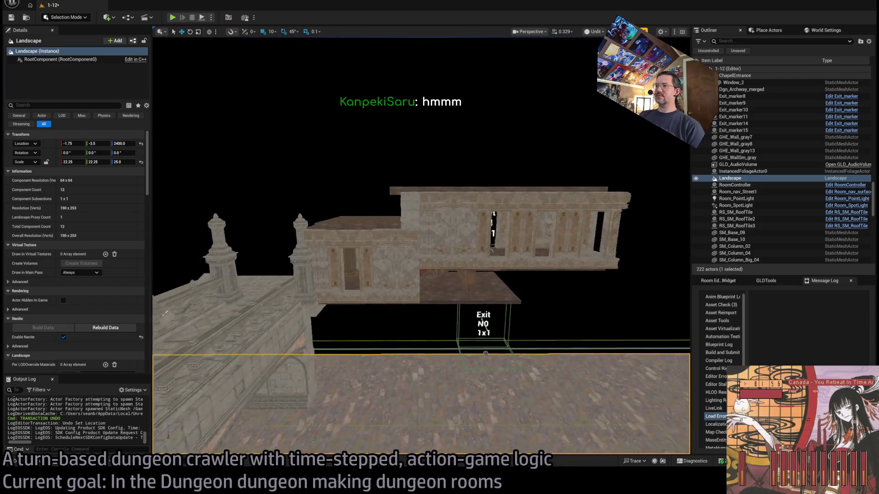
key(a)
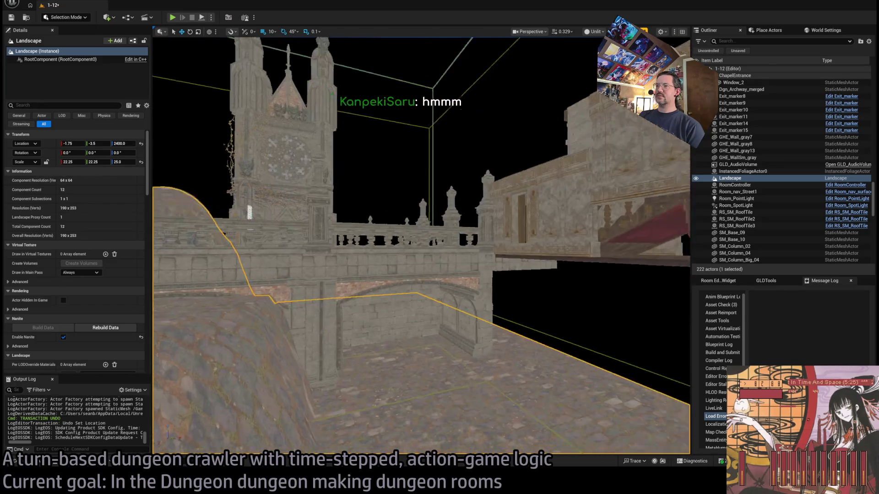
Step: Fly through the arched doorways into the brick-vaulted room and select the GHE_Wall_gray3 wall
key(w)
key(w)
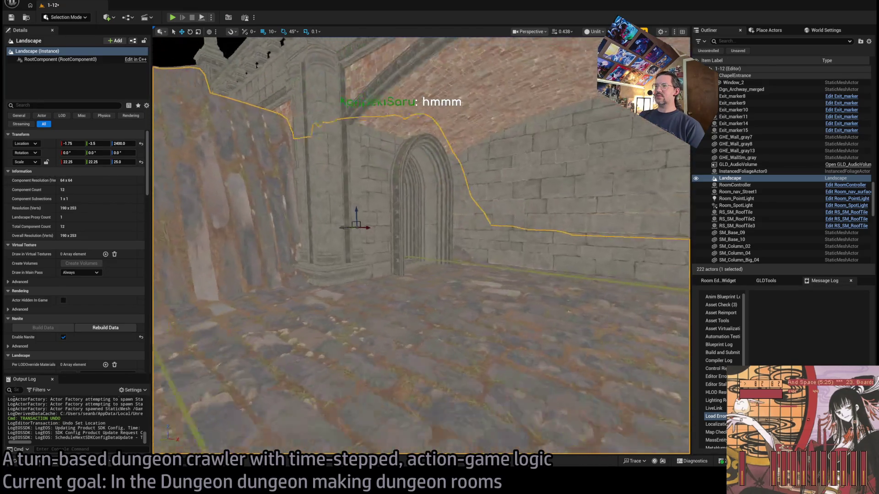
key(w)
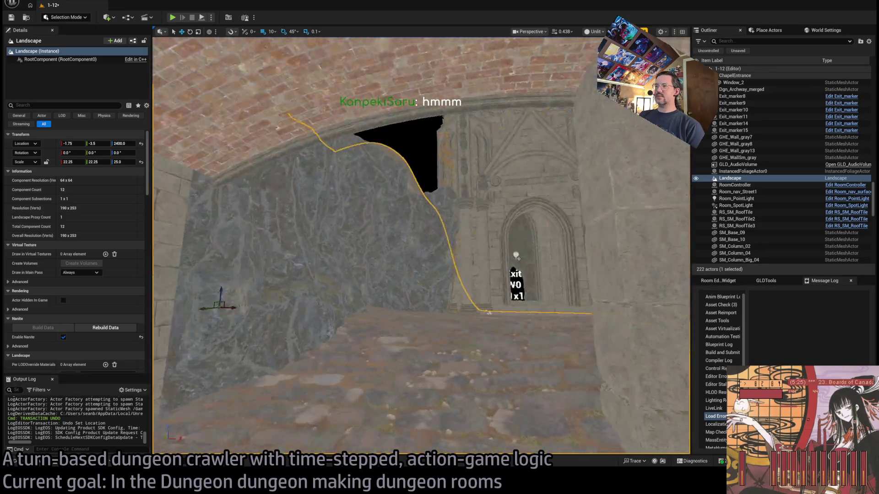
key(w)
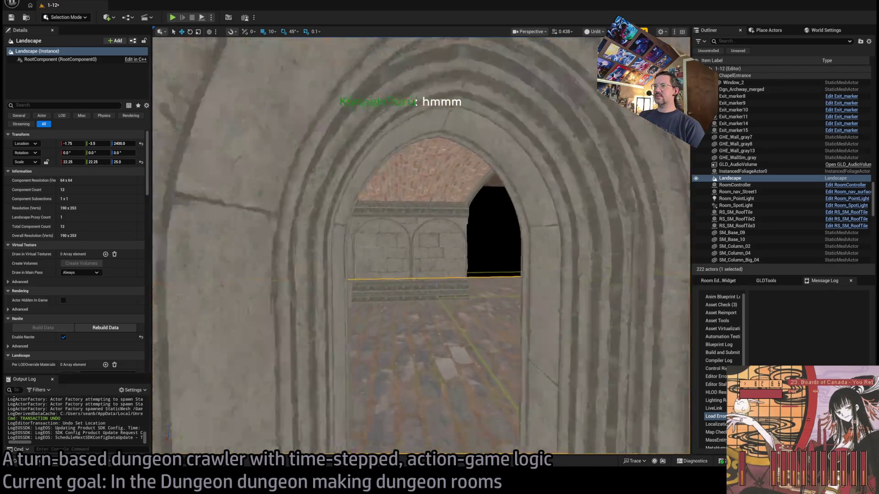
key(w)
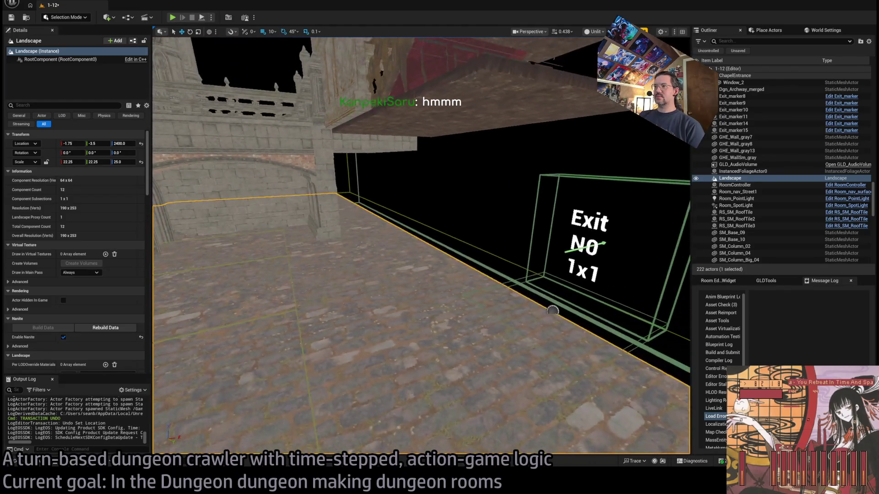
click(374, 231)
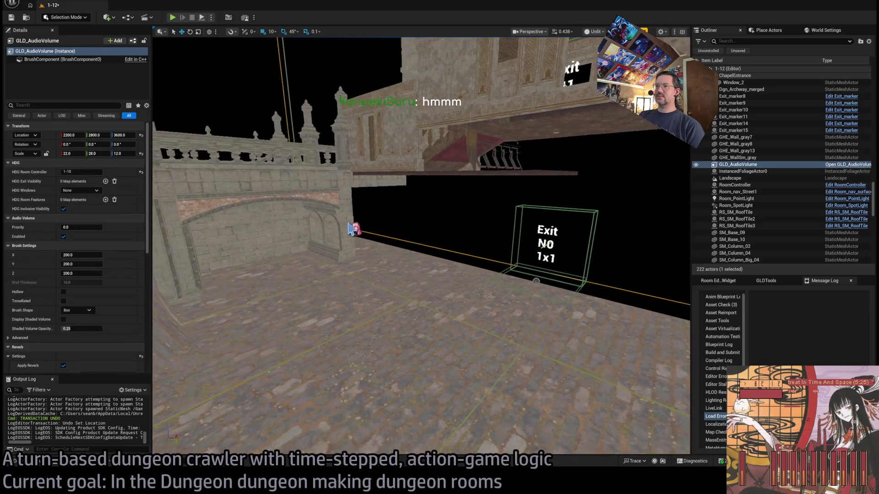
click(344, 230)
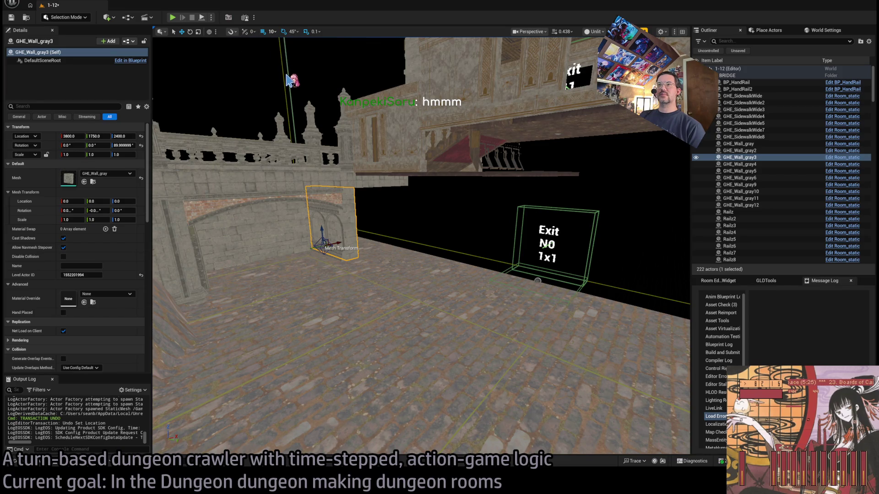
Step: Duplicate the gray stone wall and move the copy GHE_Wall_gray14 to X 4400, Y 3200
mouse_move(333, 249)
mouse_down()
mouse_move(484, 296)
mouse_move(504, 269)
mouse_up()
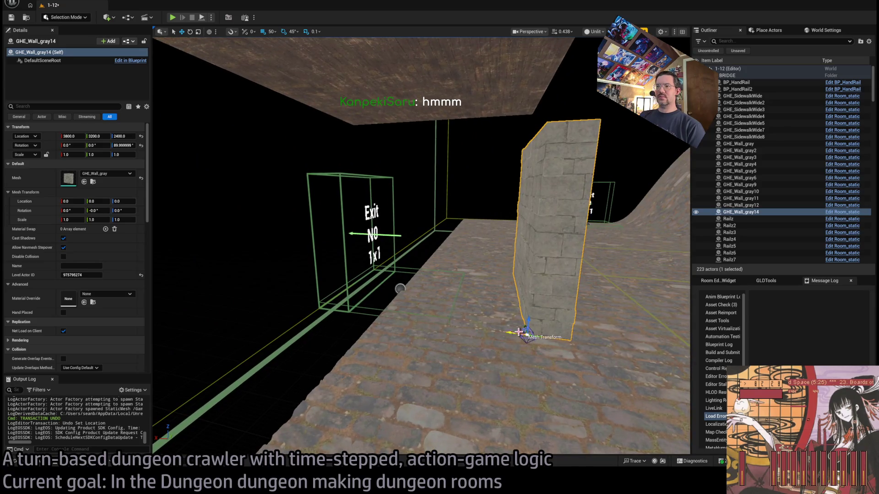
mouse_move(515, 334)
mouse_down()
mouse_move(362, 306)
mouse_move(314, 308)
mouse_up()
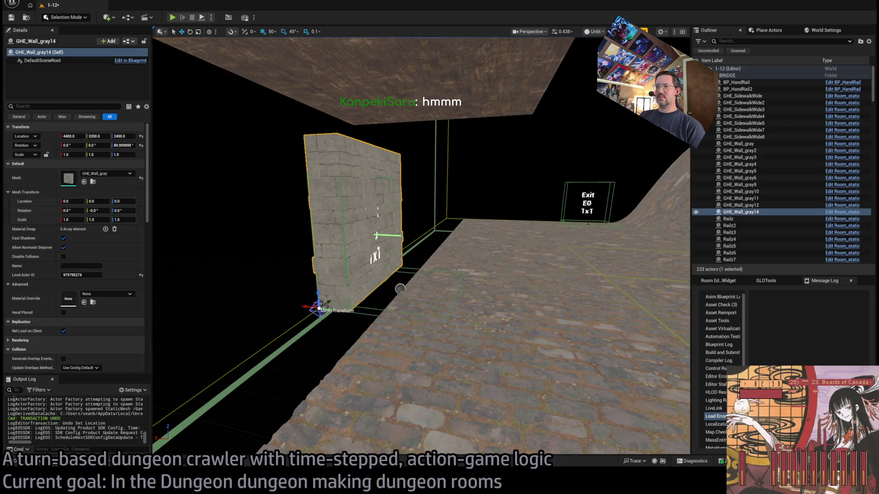
drag(512, 231, 512, 231)
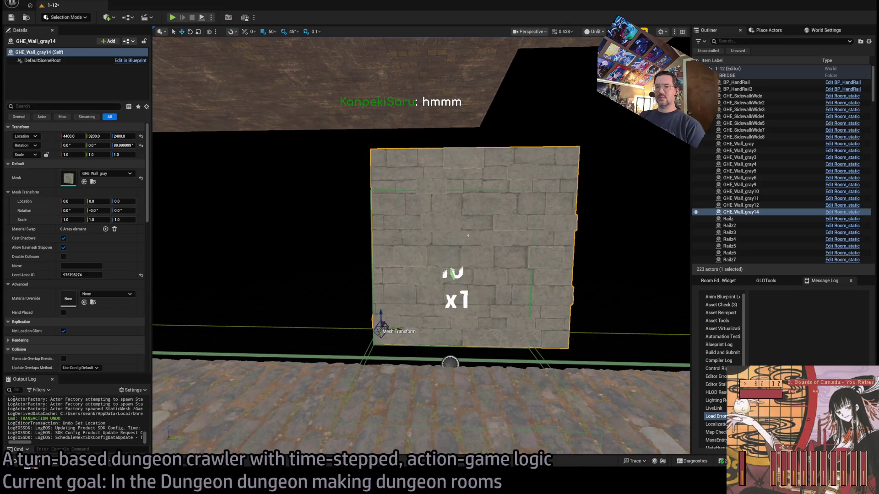
Step: Frame the wall copy by the Exit N0 marker and bring up the GothicHorror Modular meshes
key(ctrl+space)
drag(323, 154, 293, 161)
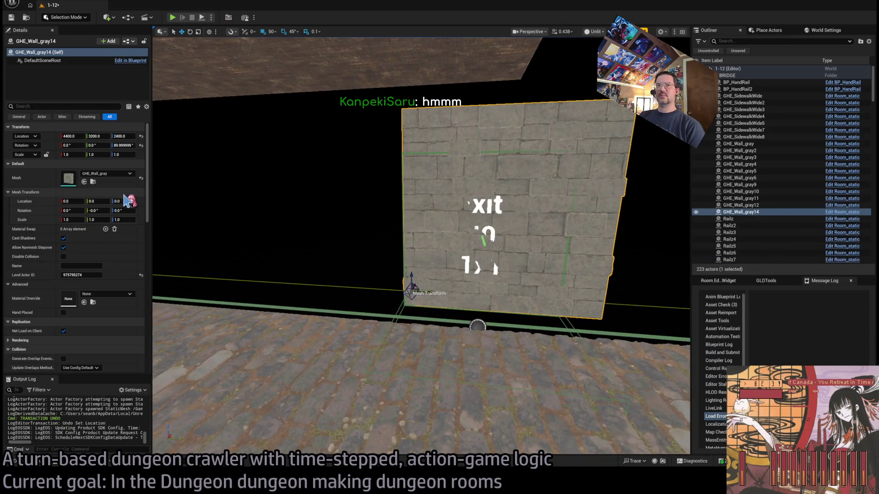
drag(380, 180, 452, 195)
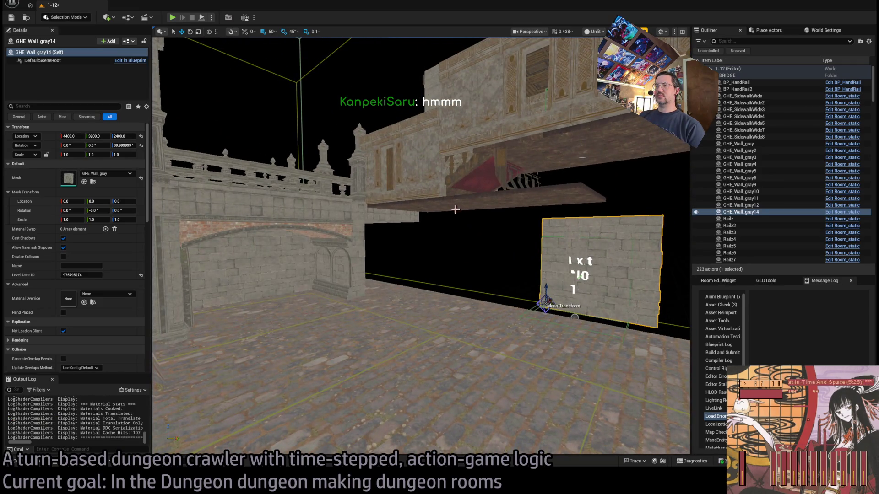
key(ctrl+space)
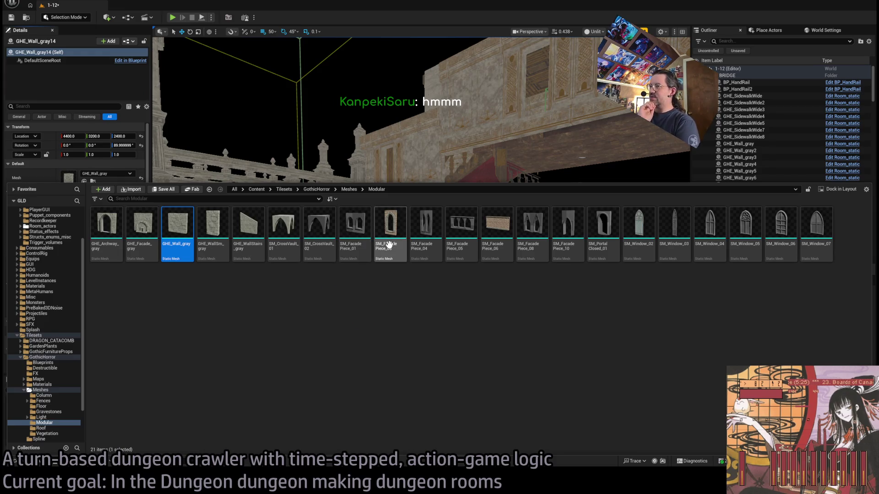
Step: Swap GHE_Wall_gray14's mesh to the arched SM_FacadePiece_03 and position it at Y 3150, Z 2300
click(398, 209)
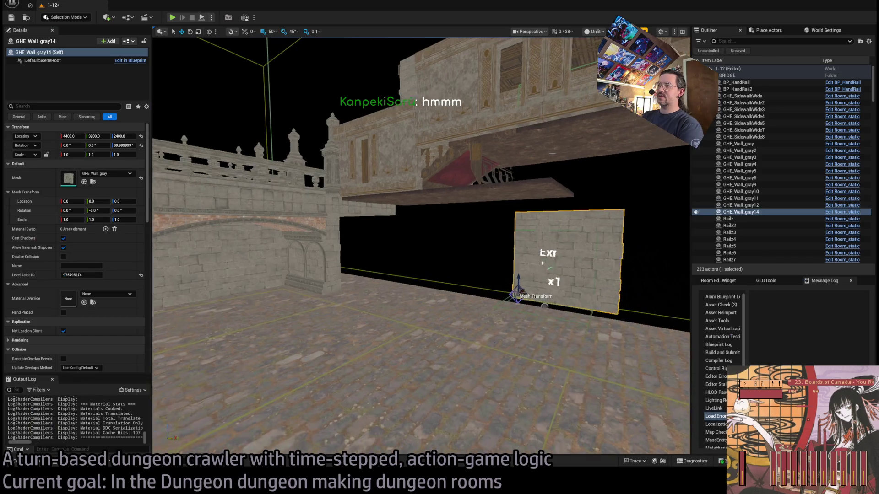
click(84, 183)
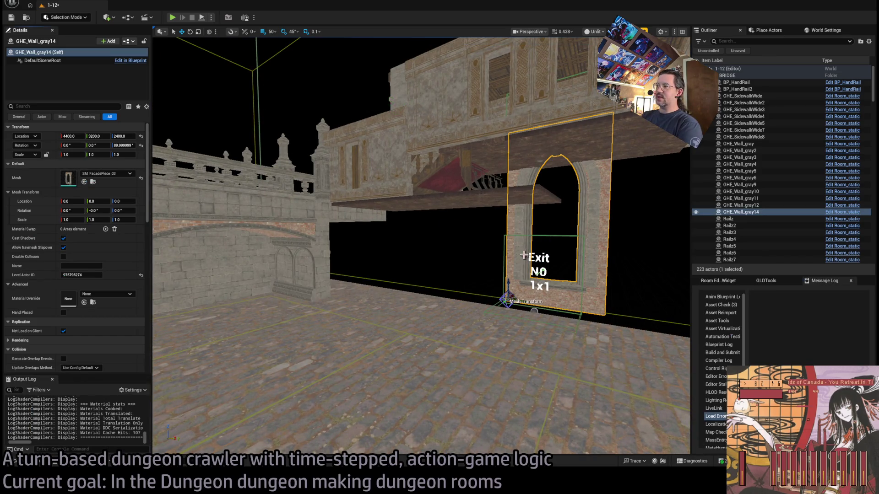
mouse_move(507, 281)
mouse_down()
mouse_move(505, 323)
mouse_move(505, 311)
mouse_move(531, 293)
mouse_move(531, 312)
mouse_move(508, 280)
mouse_move(441, 316)
mouse_up()
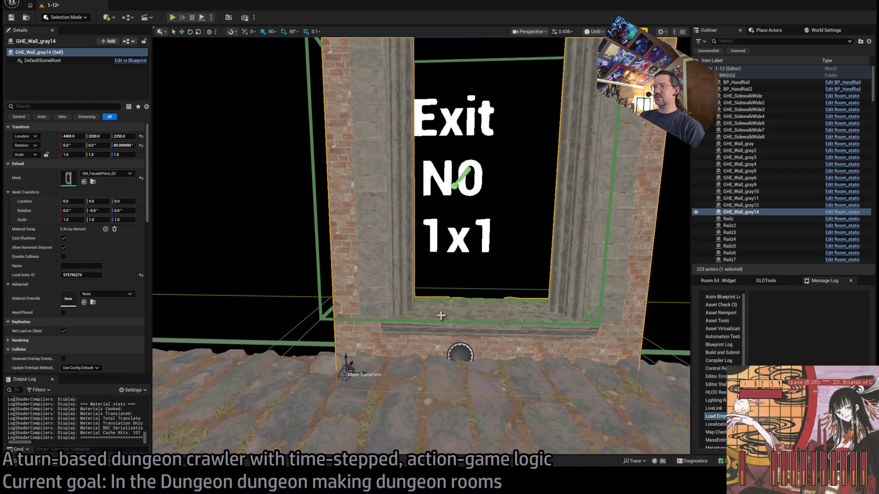
drag(362, 372, 346, 374)
Step: Fly the view through the arched Exit doorway and open the Modular meshes folder
key(f)
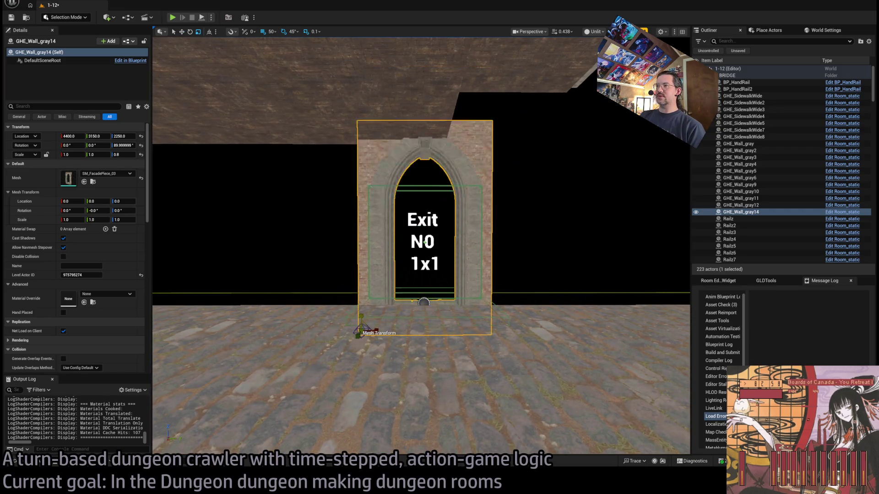
scroll(454, 254, up, 3)
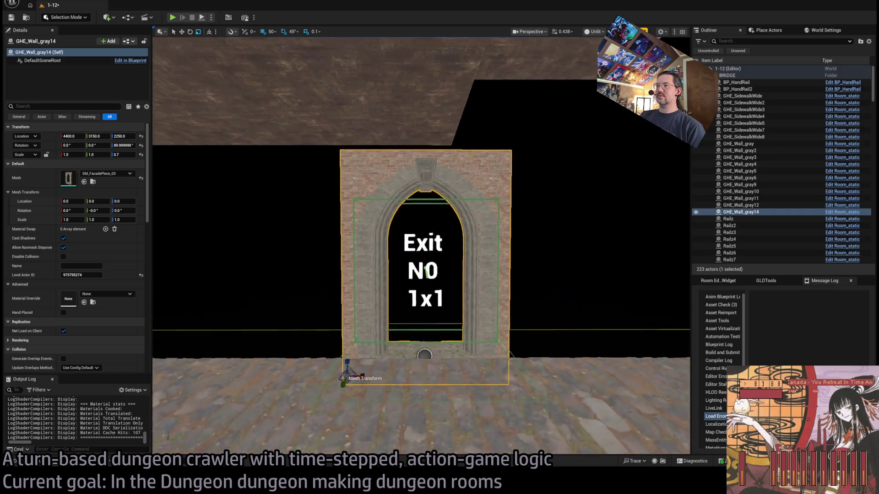
scroll(446, 273, up, 2)
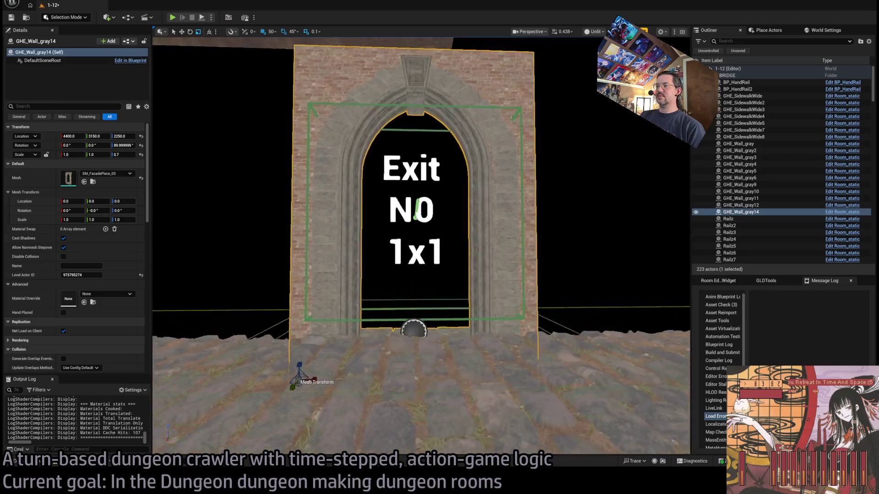
scroll(447, 273, down, 3)
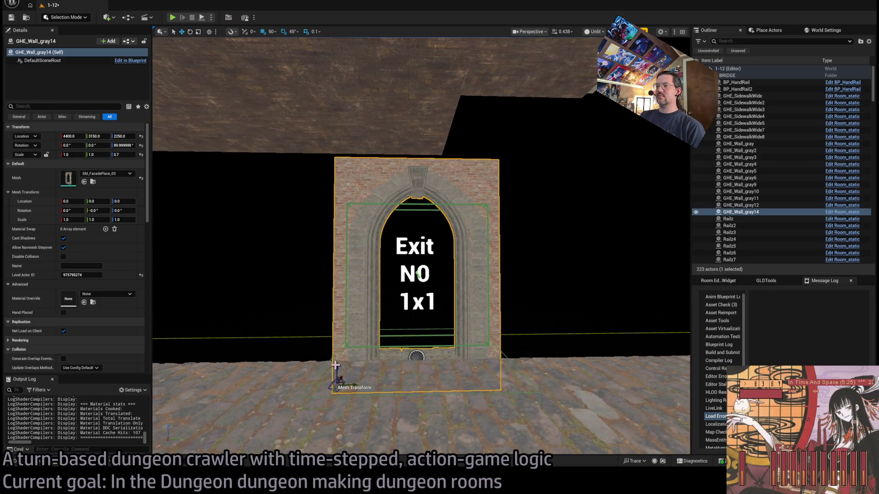
mouse_move(446, 274)
mouse_down()
mouse_move(417, 243)
mouse_move(377, 223)
mouse_move(476, 274)
mouse_move(534, 320)
mouse_move(502, 367)
mouse_move(595, 389)
mouse_move(272, 347)
mouse_up()
click(44, 463)
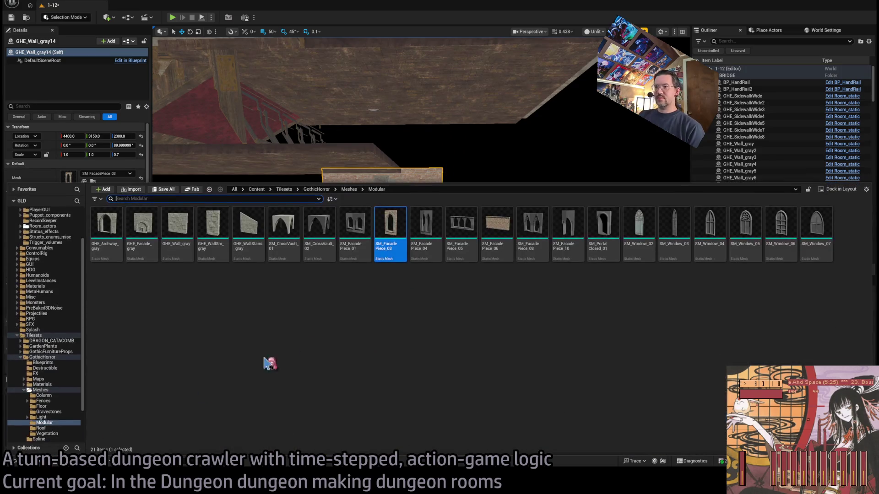
Step: Place an SM_FacadePiece_06 brick wall at 4350, 3650, 2400 beside the doorway, scaled 0.6×1.0×1.2
mouse_move(496, 238)
mouse_down()
mouse_move(501, 341)
mouse_move(533, 362)
mouse_move(442, 316)
mouse_up()
click(504, 345)
key(e)
key(s)
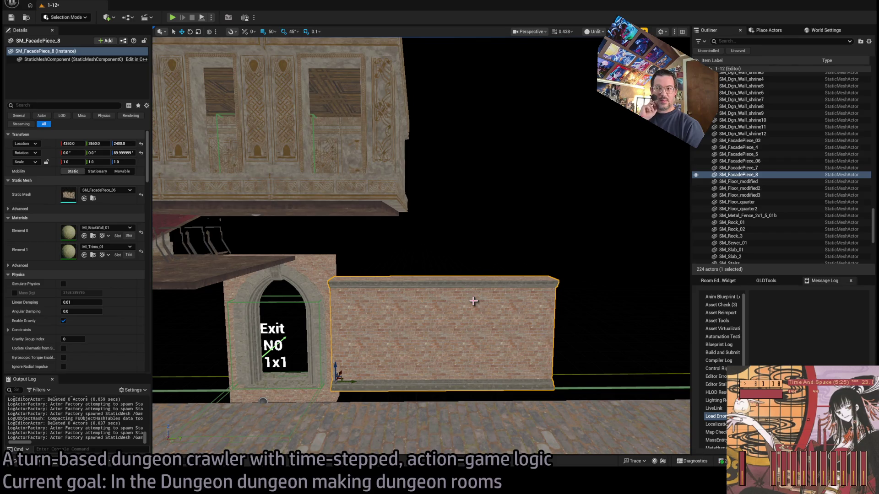
key(w)
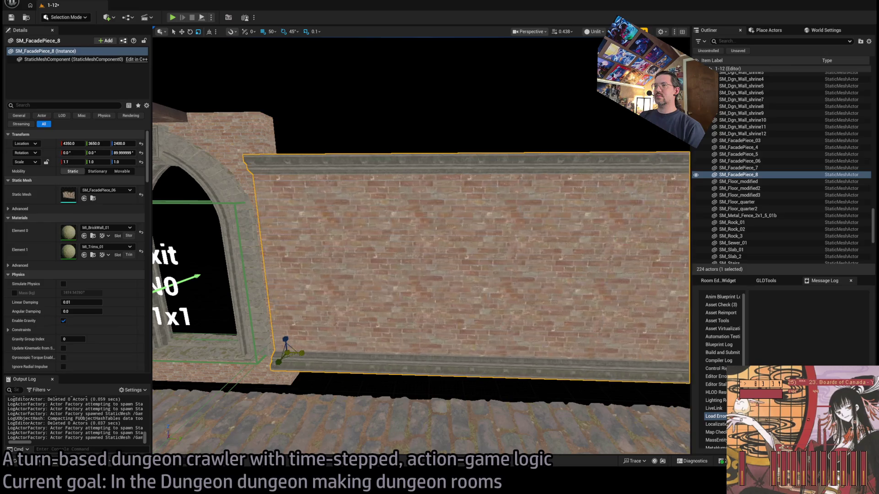
key(ctrl+z)
key(ctrl+z)
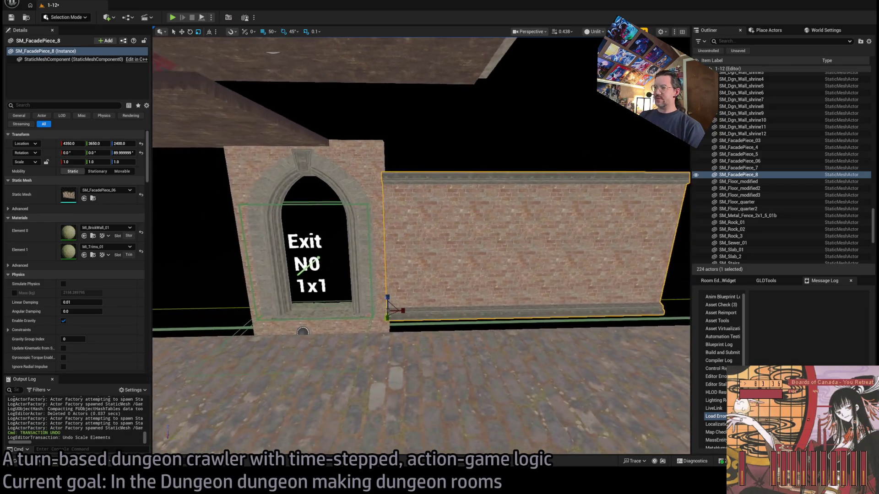
drag(393, 325, 379, 326)
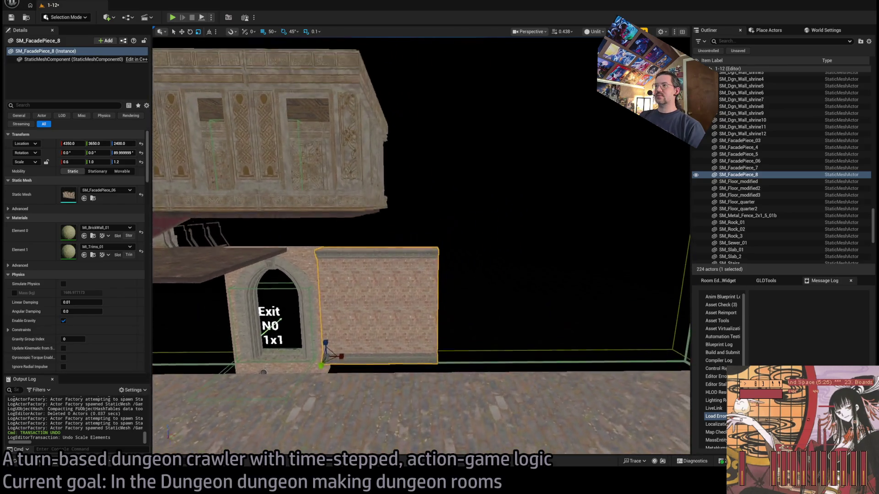
Step: Add brick wall copies rotated ±90° at the room corners, then delete the extra SM_FacadePiece_12
key(e)
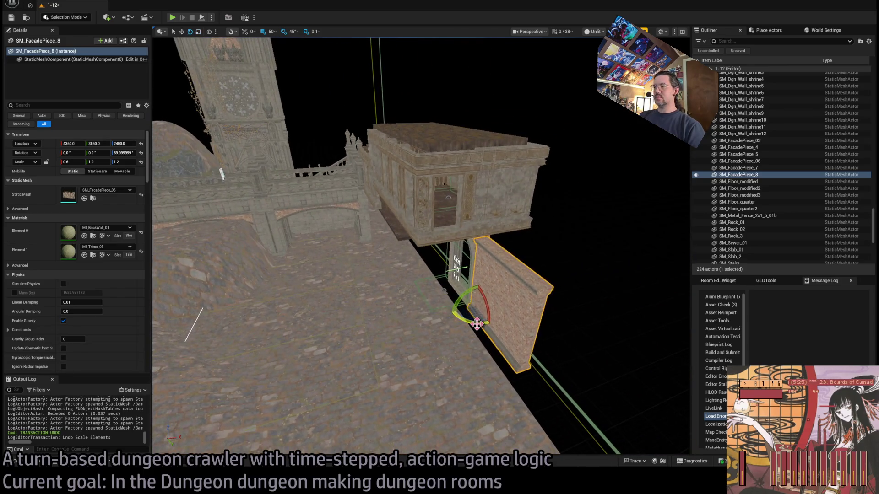
drag(455, 320, 444, 291)
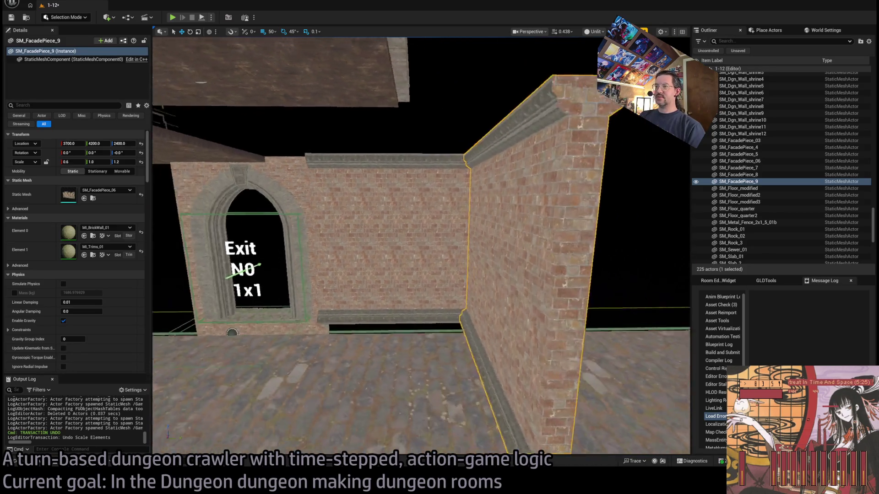
key(e)
drag(531, 349, 545, 359)
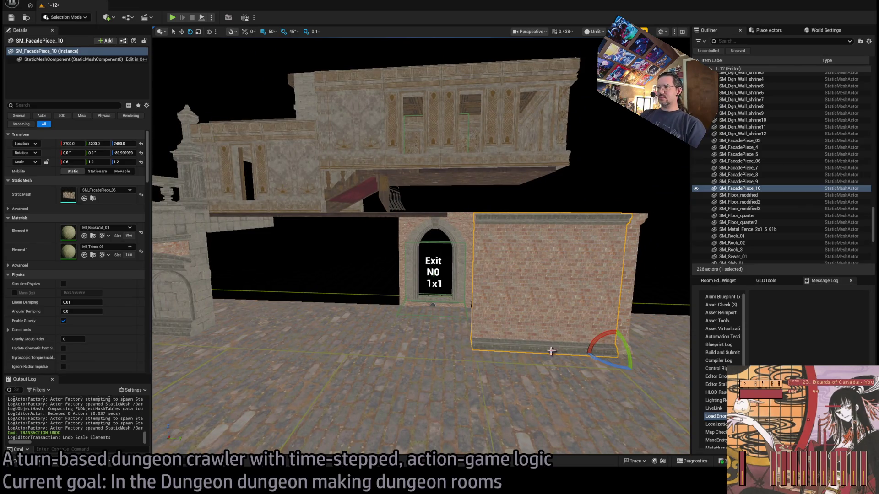
drag(607, 356, 329, 345)
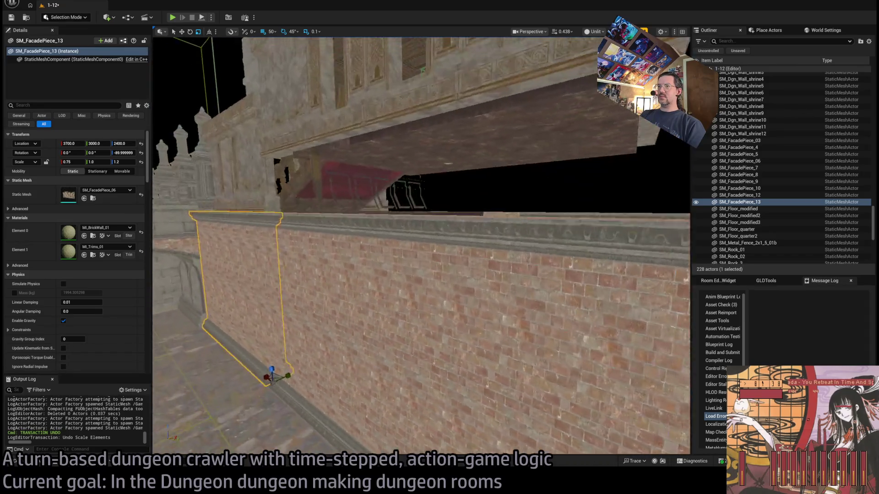
key(Delete)
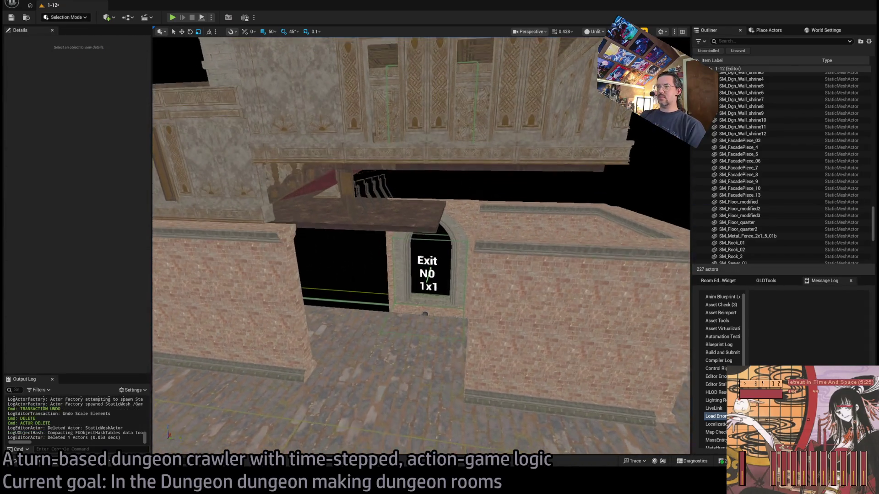
Step: Undo the last deletion, delete the misplaced SM_FacadePiece_10 brick piece, then open the Modular meshes folder
click(450, 317)
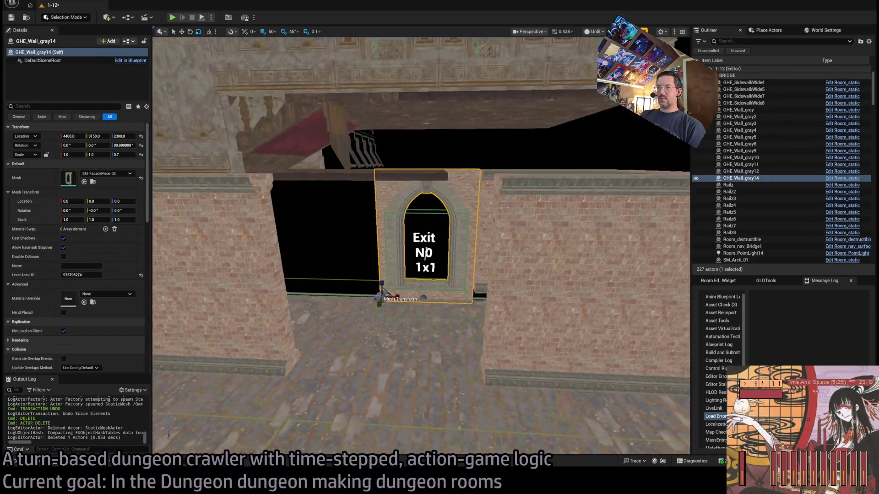
key(d)
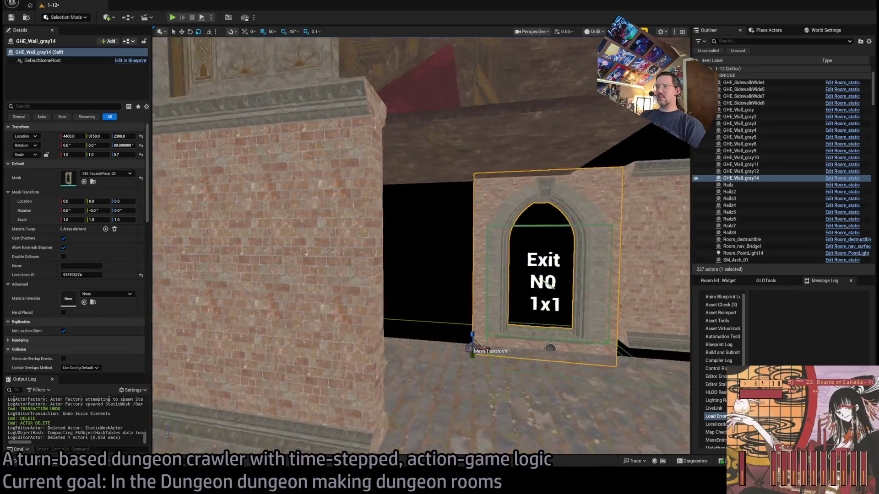
drag(467, 269, 273, 343)
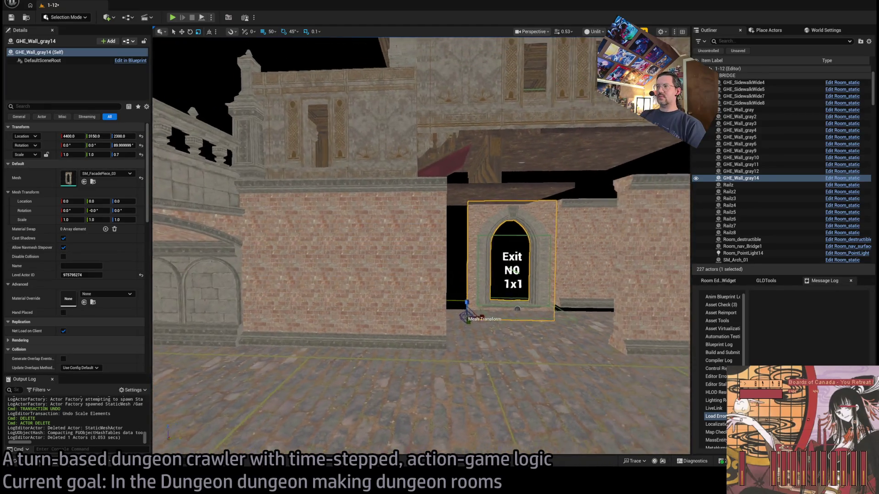
key(ctrl+z)
key(ctrl+z)
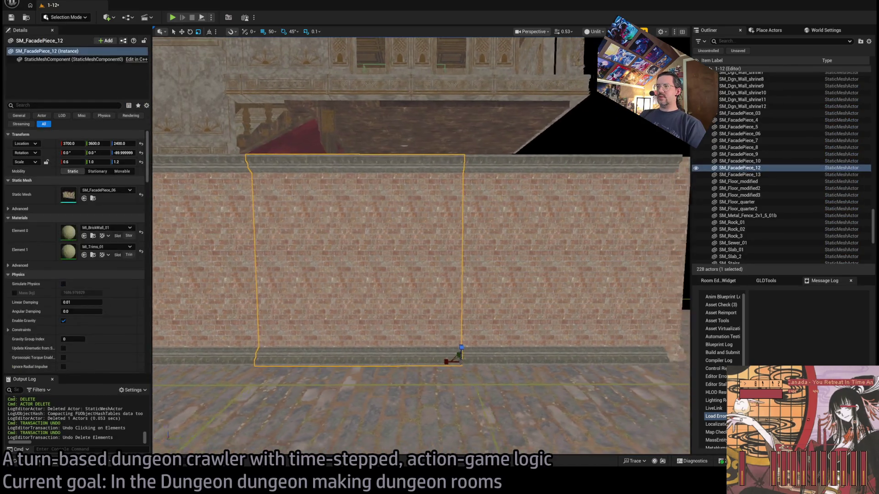
key(Delete)
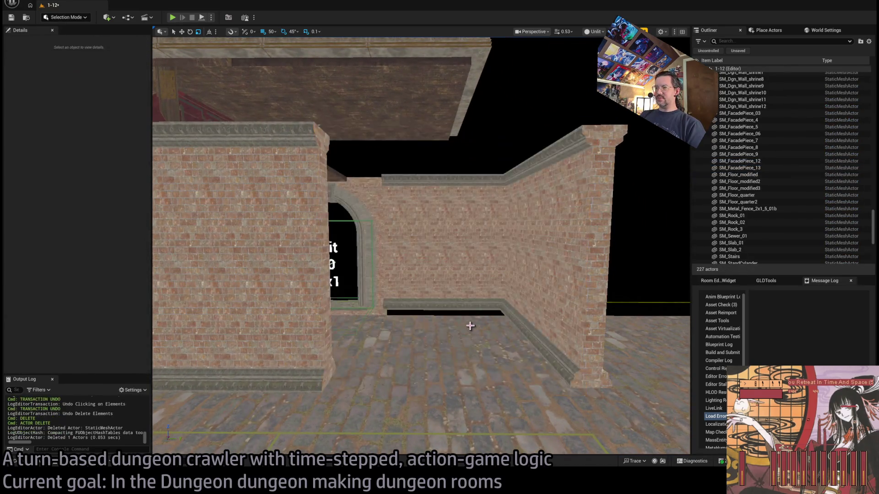
key(ctrl+space)
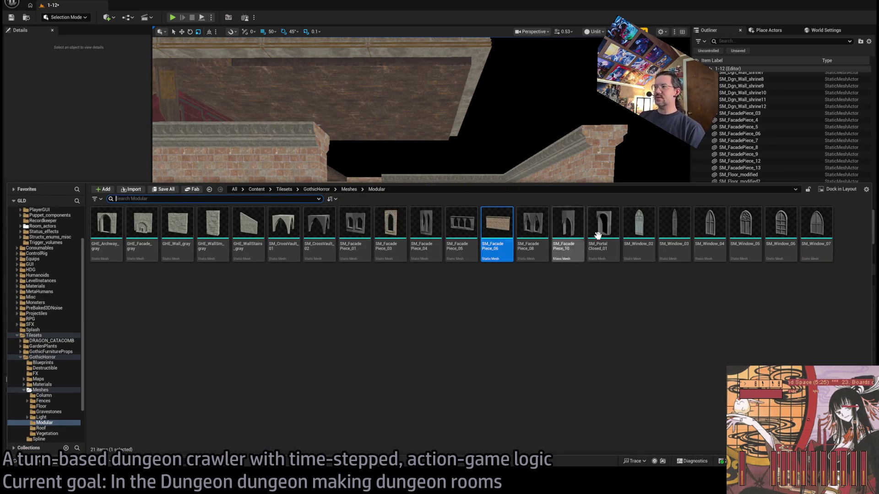
Step: Place a GHE_Archway_gray stone archway at 3700, 4100, 2400 between the brick walls
key(ctrl+space)
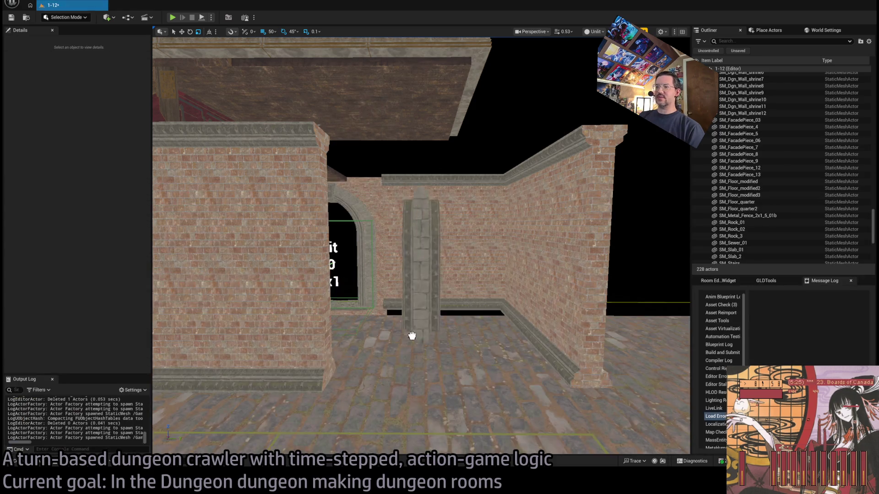
click(423, 395)
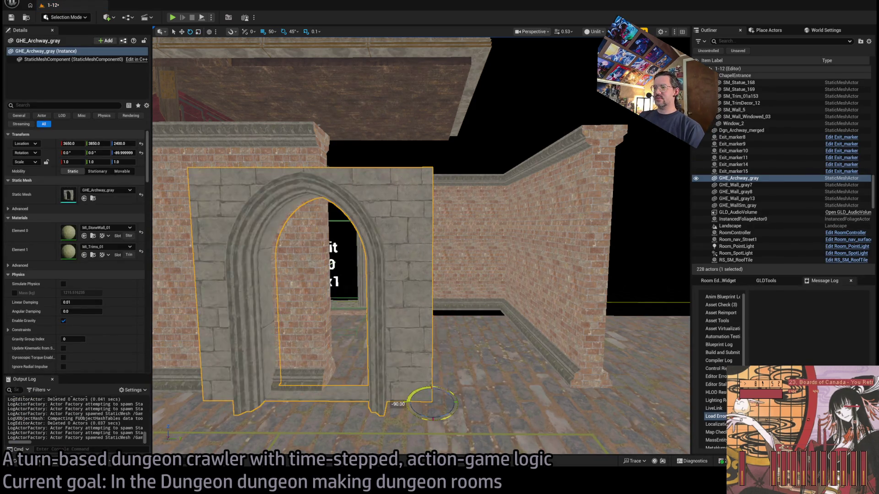
mouse_move(497, 392)
mouse_down()
mouse_move(563, 394)
mouse_move(555, 375)
mouse_move(543, 373)
mouse_move(534, 422)
mouse_move(458, 417)
mouse_move(482, 302)
mouse_move(483, 249)
mouse_move(479, 356)
mouse_up()
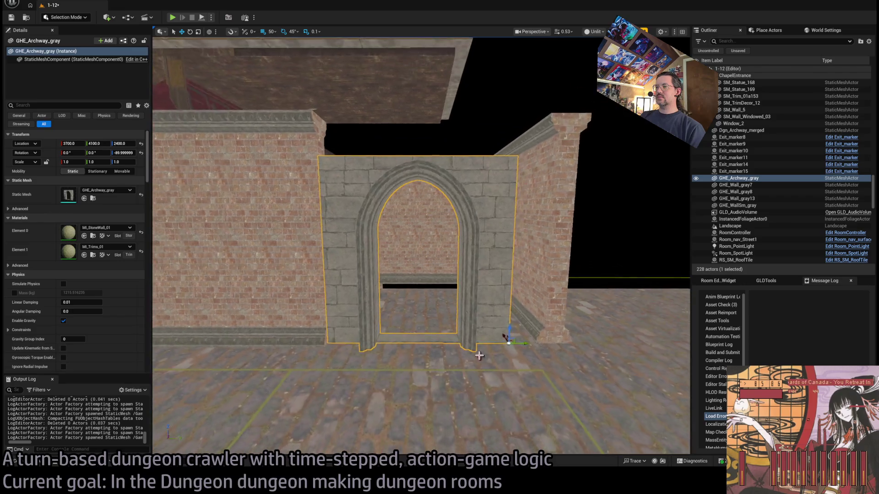
key(r)
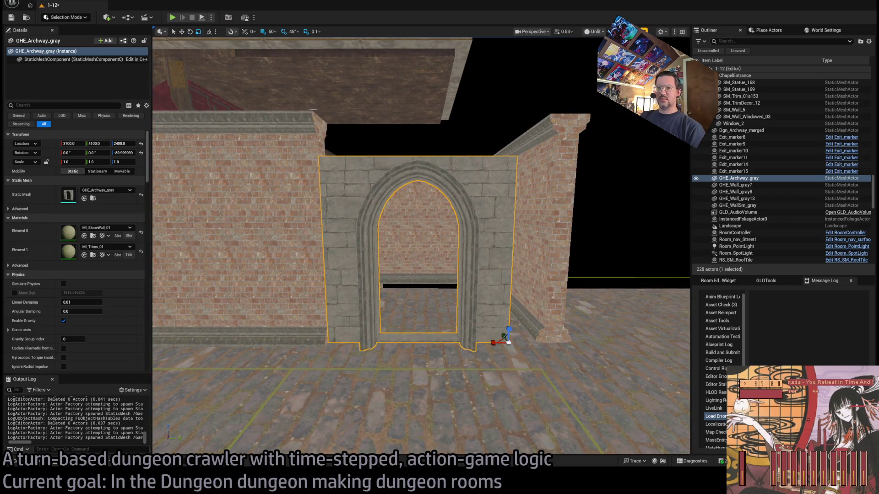
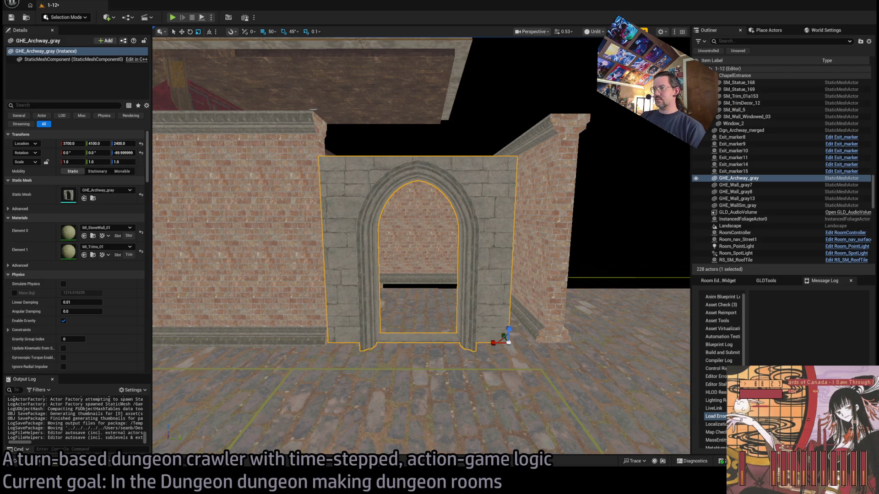
Step: Shrink GHE_Archway_gray to 0.8 scale within the brick wall
scroll(508, 341, down, 3)
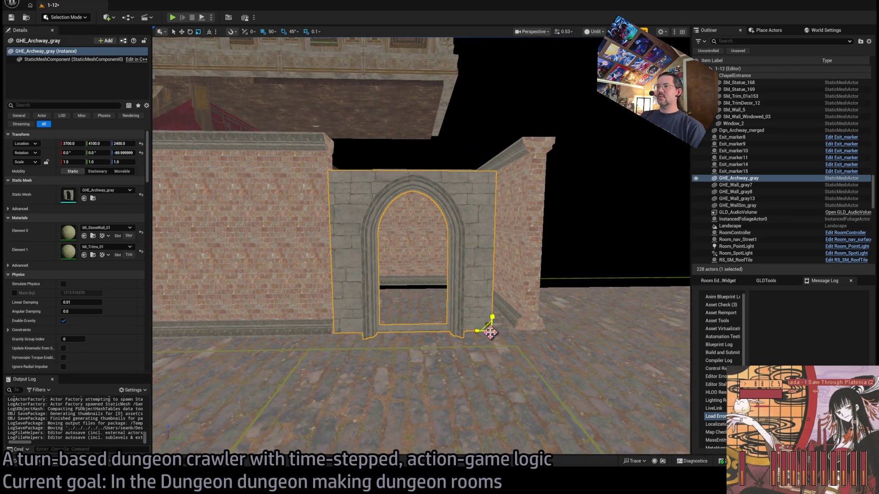
drag(490, 333, 481, 341)
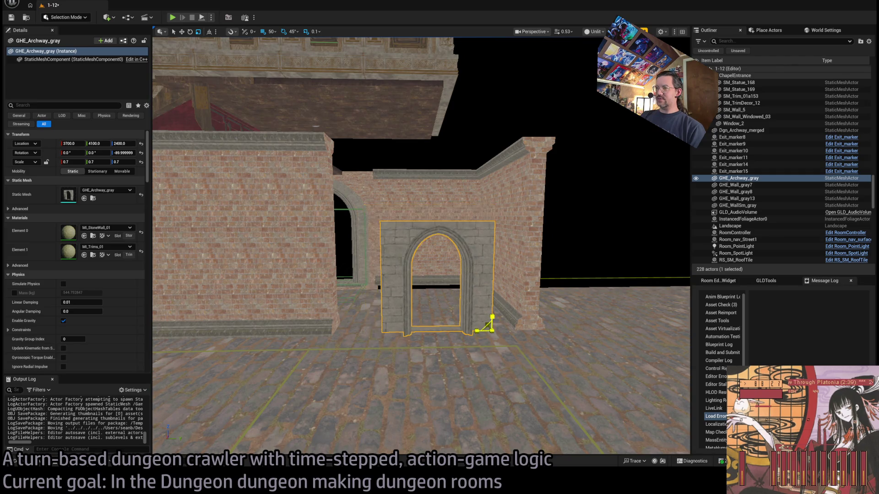
scroll(487, 325, up, 5)
scroll(487, 325, up, 4)
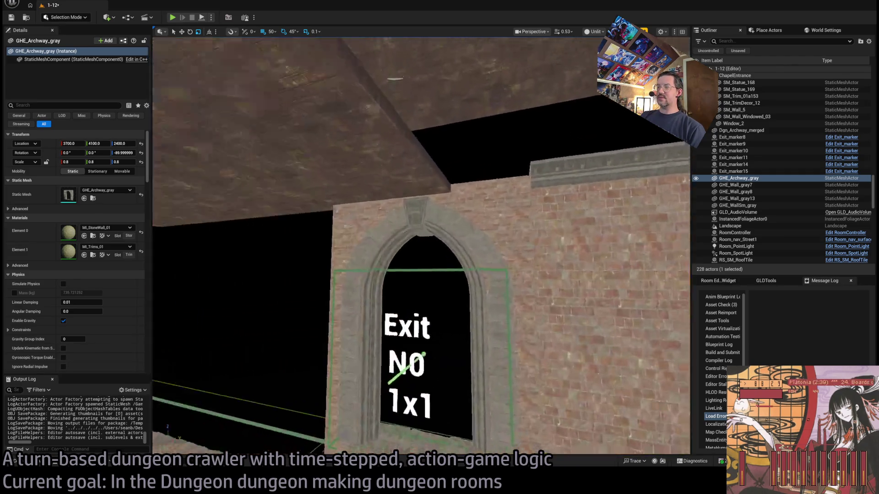
Step: Inspect the arched exit wall GHE_Wall_gray14, then select the pair of shrine wall panels
click(573, 274)
key(d)
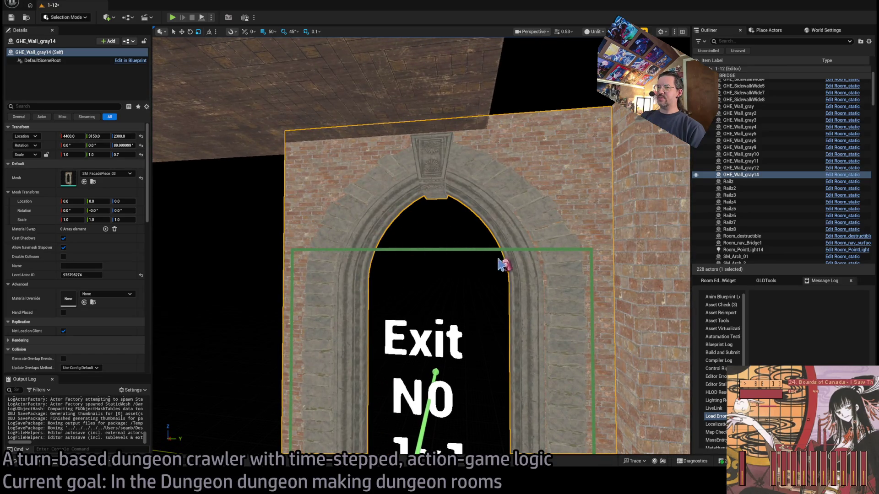
mouse_move(545, 274)
mouse_down()
mouse_move(572, 277)
mouse_move(526, 277)
mouse_move(545, 275)
mouse_up()
mouse_move(393, 342)
mouse_down()
mouse_move(389, 353)
mouse_move(393, 342)
mouse_move(344, 340)
mouse_up()
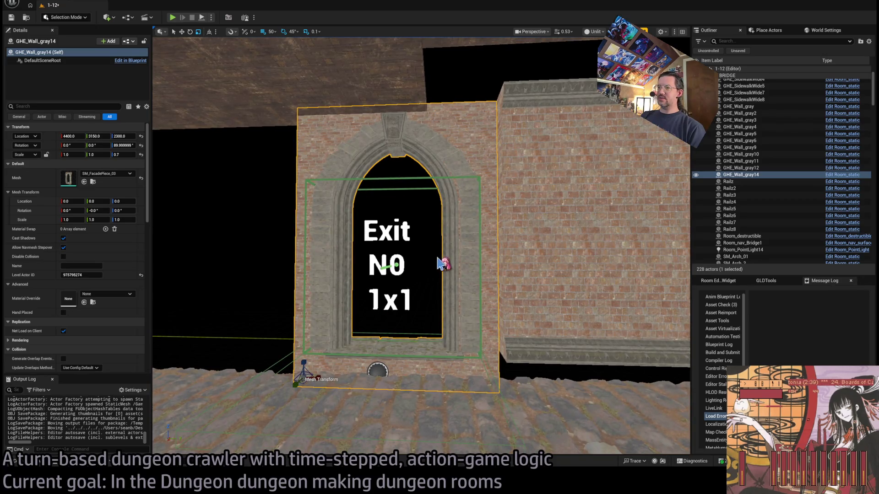
scroll(440, 264, up, 5)
scroll(393, 275, down, 4)
scroll(395, 221, up, 2)
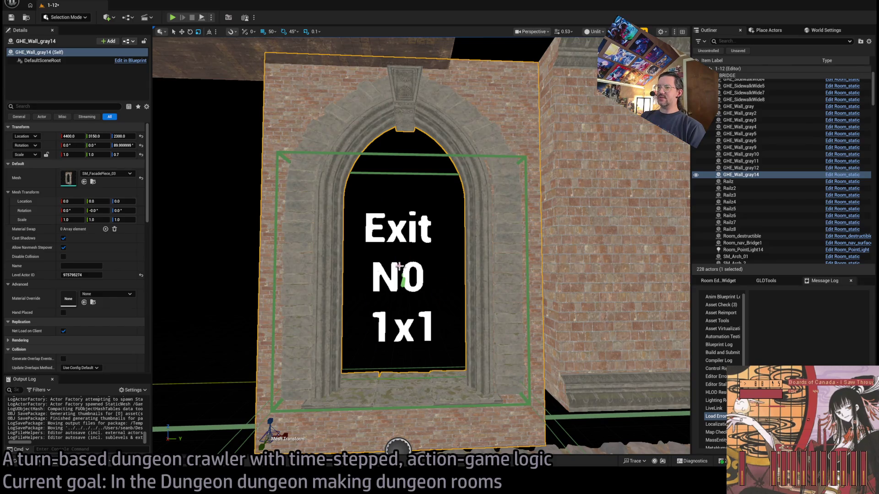
drag(398, 280, 389, 321)
scroll(397, 298, up, 6)
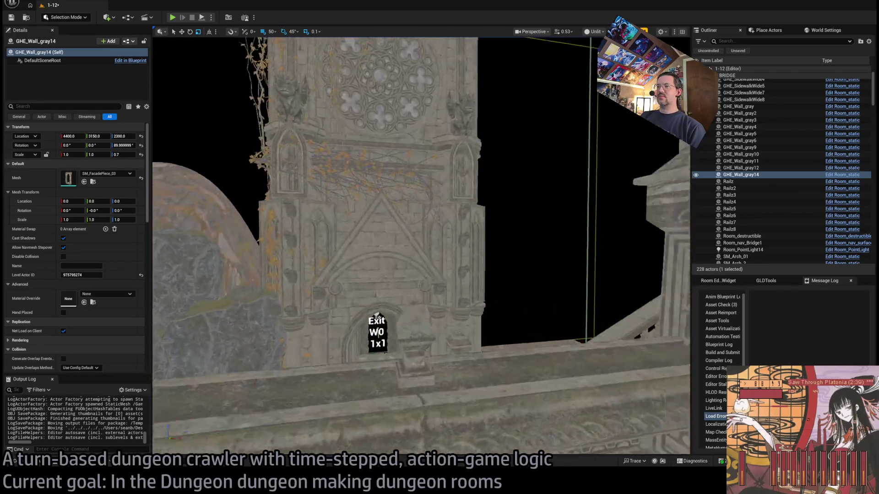
scroll(404, 304, up, 5)
click(449, 269)
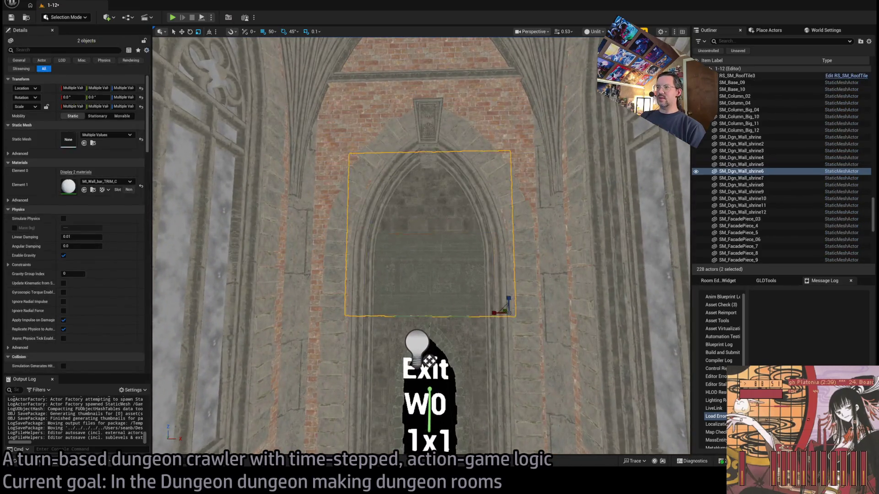
Step: Duplicate the two SM_Dgn_Wall_shrine panels and move the copies above the Exit N0 archway
scroll(465, 269, up, 3)
key(f)
mouse_move(403, 265)
mouse_down()
mouse_move(256, 225)
mouse_move(567, 255)
mouse_move(418, 243)
mouse_move(421, 254)
mouse_move(382, 256)
mouse_move(379, 246)
mouse_up()
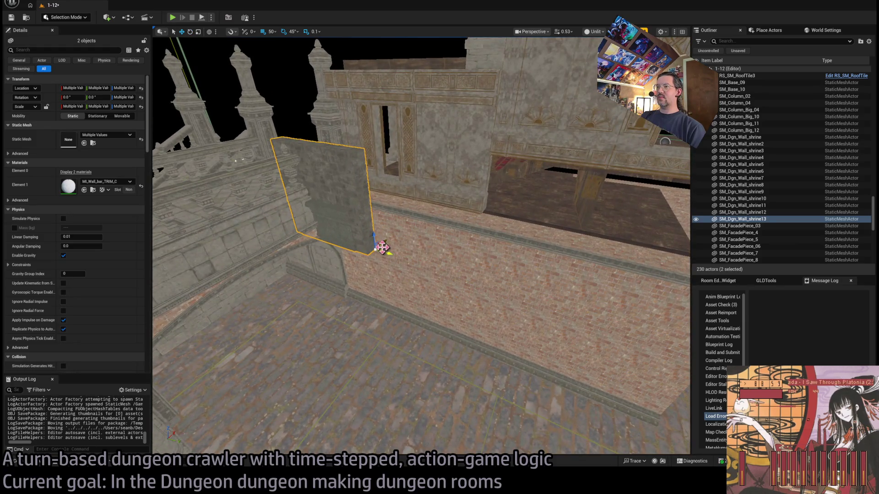
mouse_move(669, 243)
mouse_down()
mouse_move(582, 245)
mouse_move(519, 215)
mouse_move(631, 198)
mouse_move(601, 219)
mouse_up()
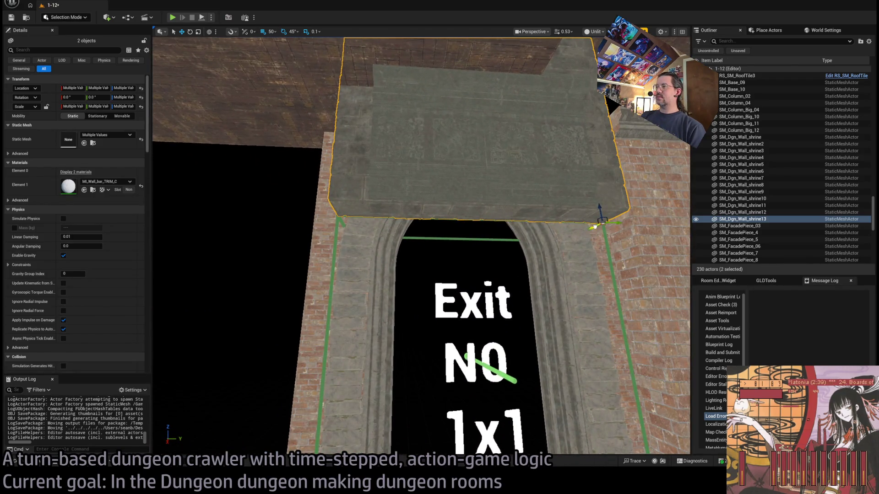
drag(546, 230, 538, 237)
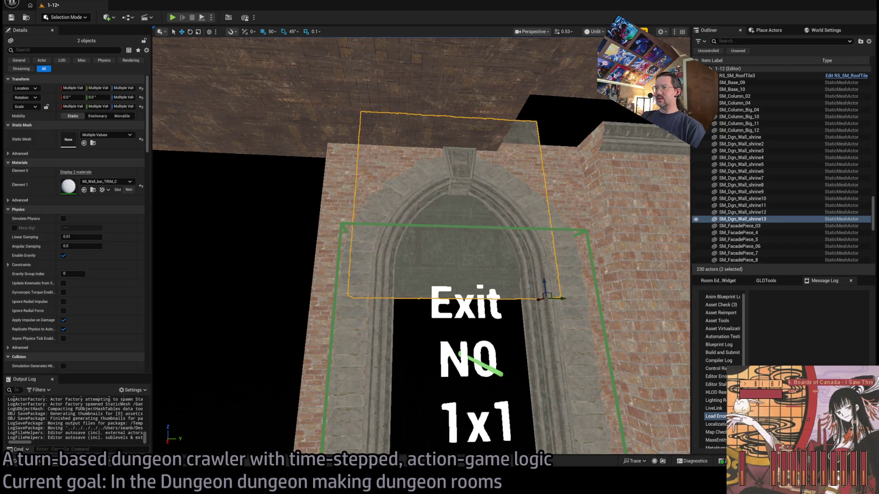
Step: Push the copied panels flush against the brick wall, then select SM_Dgn_Wall_shrine13
scroll(457, 229, up, 5)
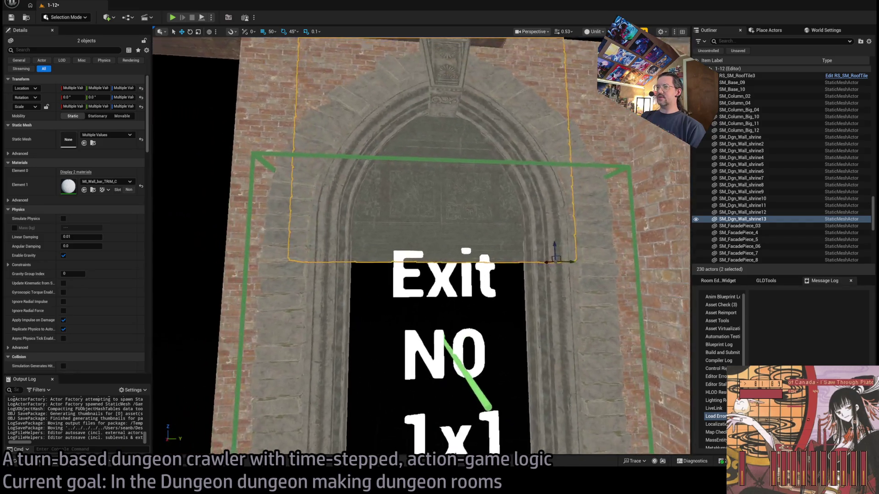
scroll(421, 243, down, 5)
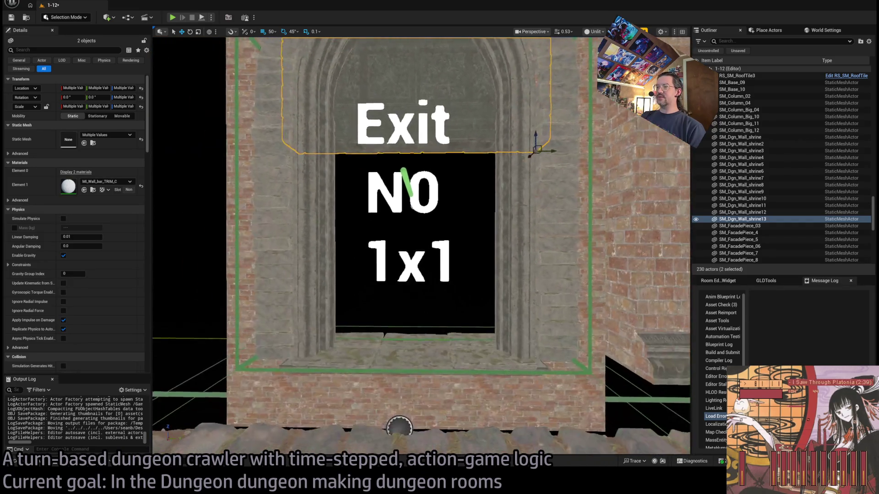
scroll(513, 158, down, 3)
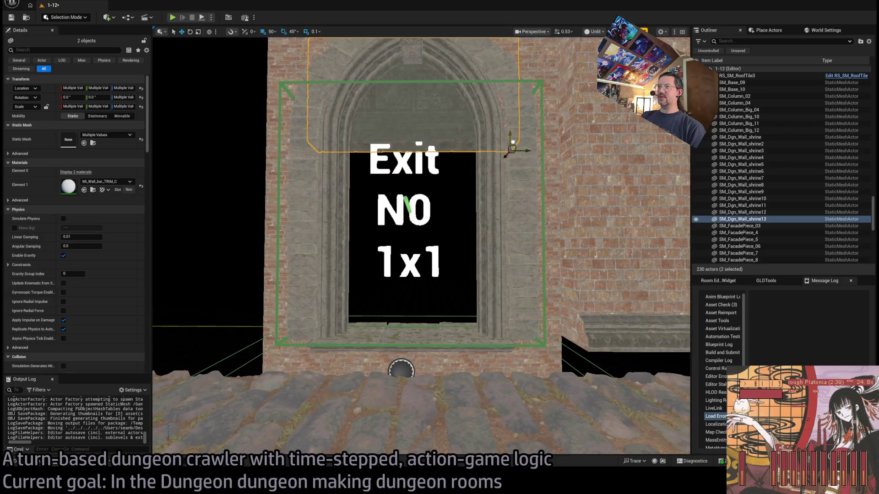
scroll(506, 168, up, 5)
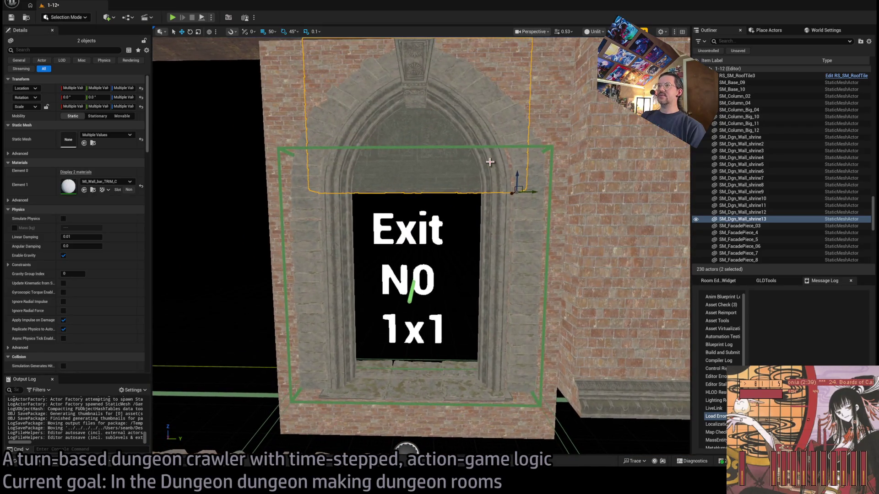
mouse_move(458, 274)
mouse_down()
mouse_move(503, 320)
mouse_move(524, 366)
mouse_move(507, 350)
mouse_move(481, 359)
mouse_up()
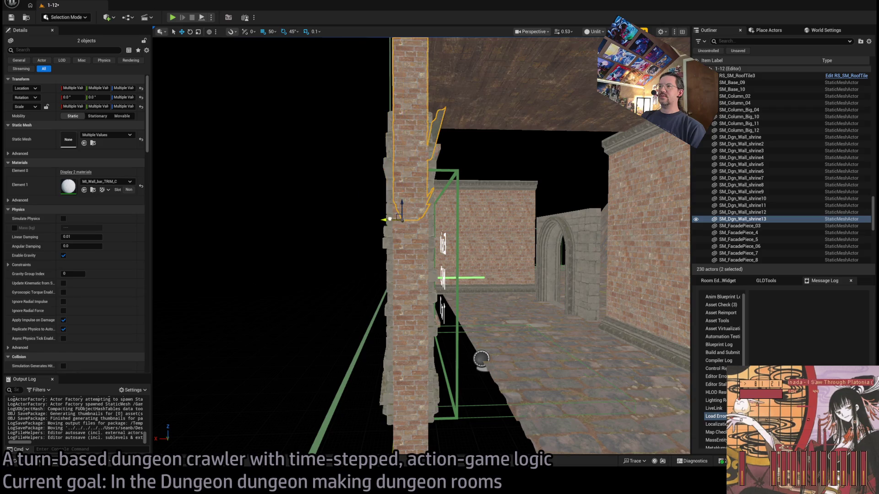
key(f)
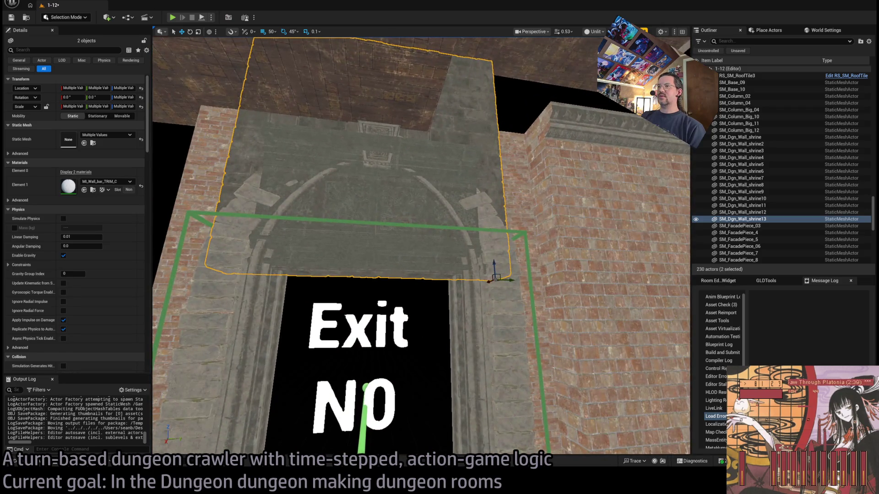
mouse_move(496, 277)
mouse_down()
mouse_move(585, 417)
mouse_move(406, 222)
mouse_move(390, 242)
mouse_up()
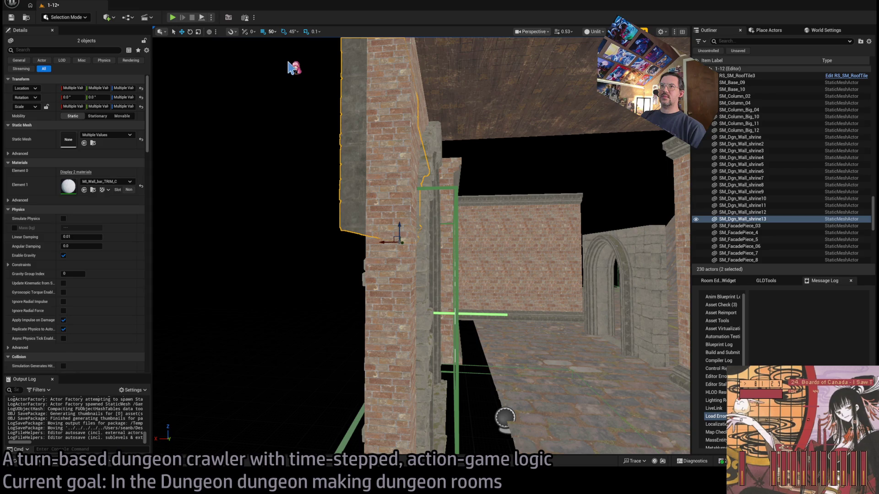
drag(385, 242, 393, 241)
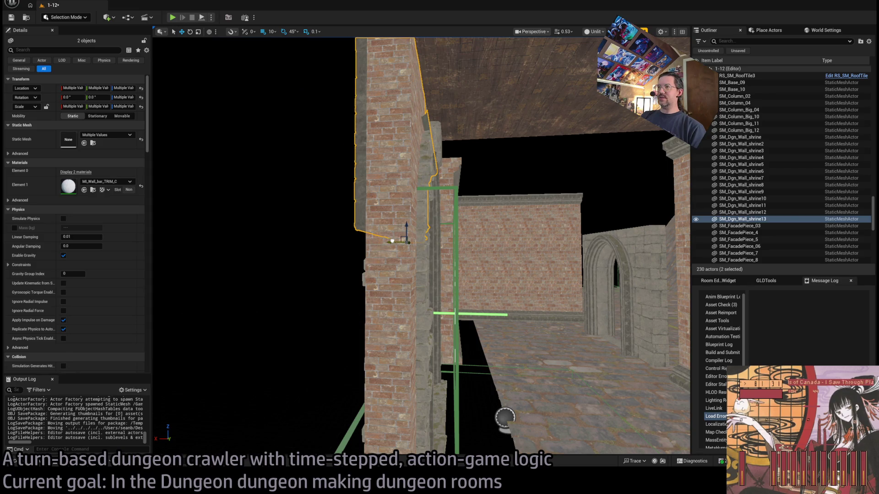
key(f)
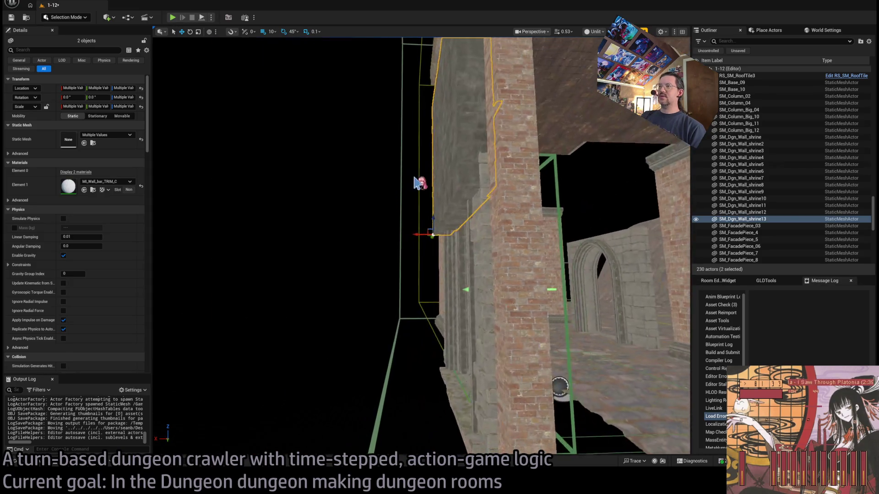
click(454, 168)
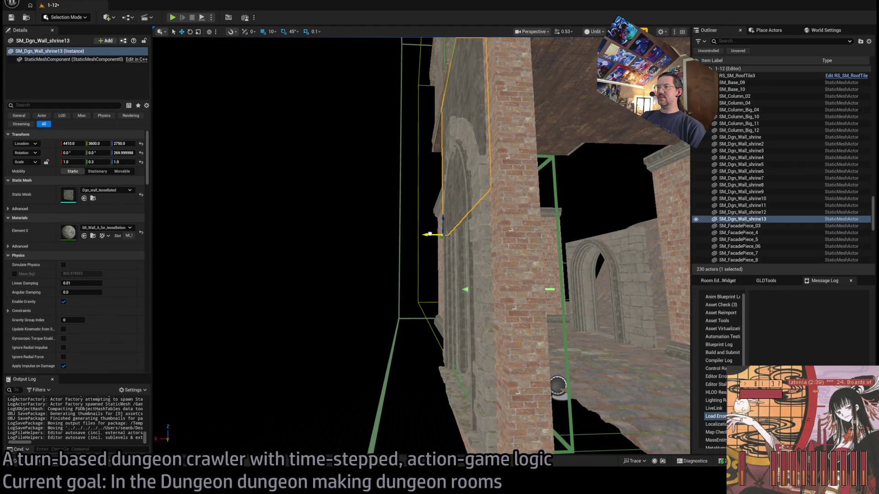
mouse_move(431, 235)
mouse_down()
mouse_move(508, 276)
mouse_move(441, 223)
mouse_move(492, 285)
mouse_move(543, 310)
mouse_up()
Step: Place SM_Column_04 from GothicHorror/Meshes/Column against the brick wall beside the arch
click(492, 284)
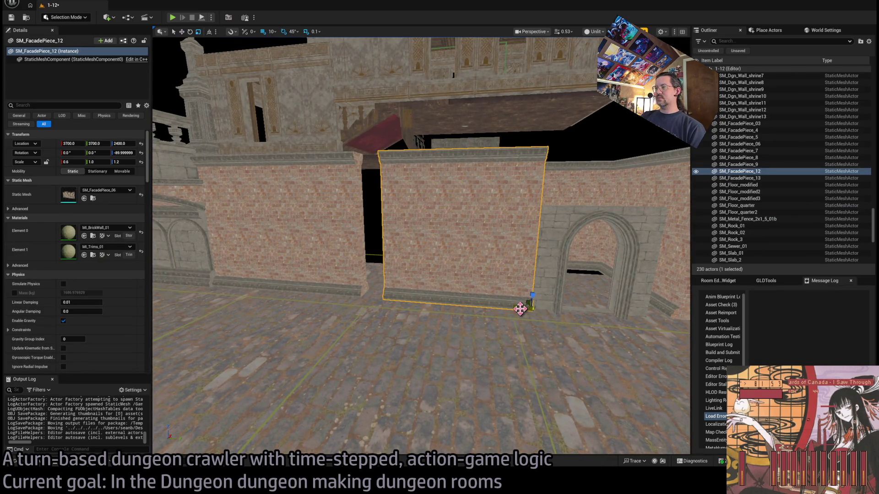
mouse_move(422, 247)
mouse_down()
mouse_move(389, 250)
mouse_move(473, 277)
mouse_up()
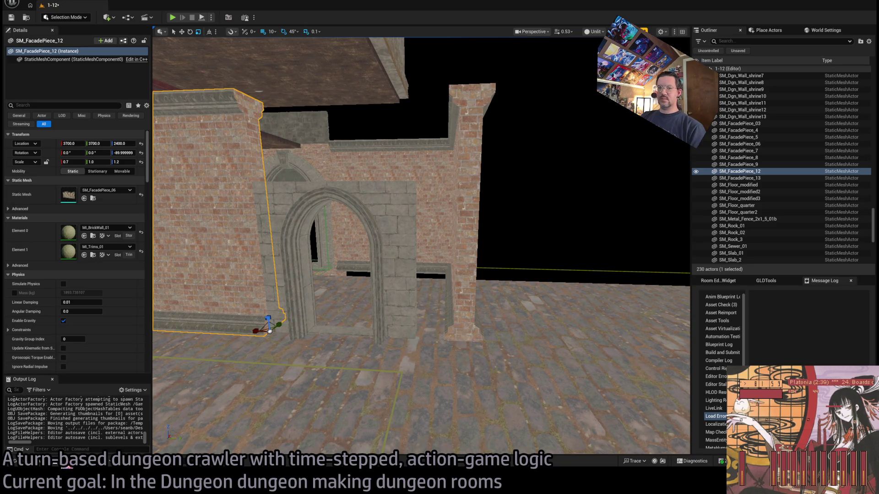
key(ctrl+space)
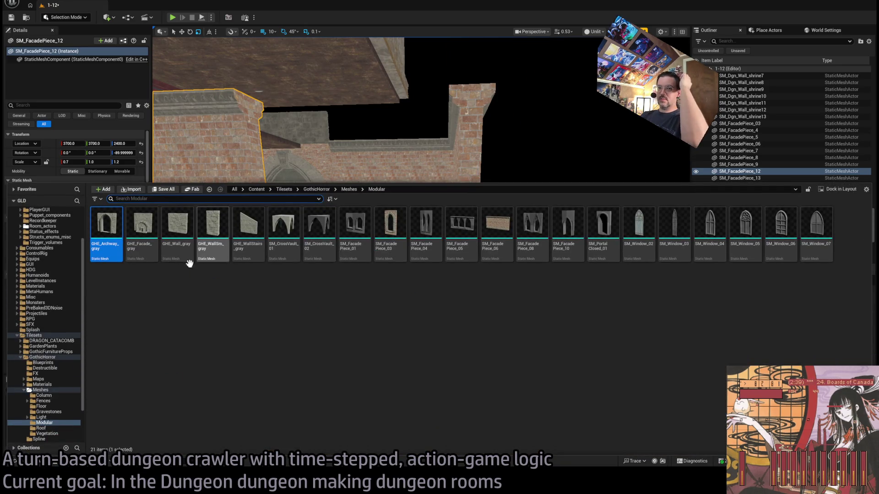
click(44, 395)
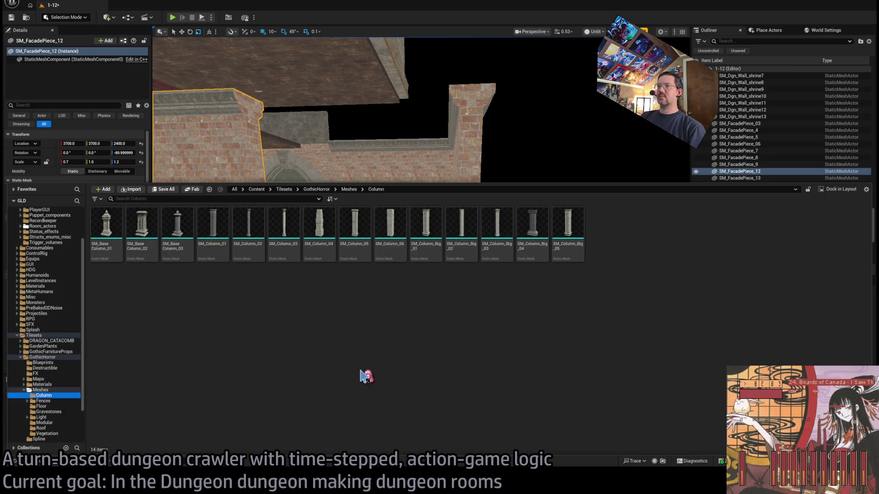
mouse_move(319, 229)
mouse_down()
mouse_move(389, 149)
mouse_move(434, 321)
mouse_move(430, 280)
mouse_move(412, 256)
mouse_up()
mouse_move(497, 339)
mouse_down()
mouse_move(497, 346)
mouse_move(507, 330)
mouse_move(508, 380)
mouse_up()
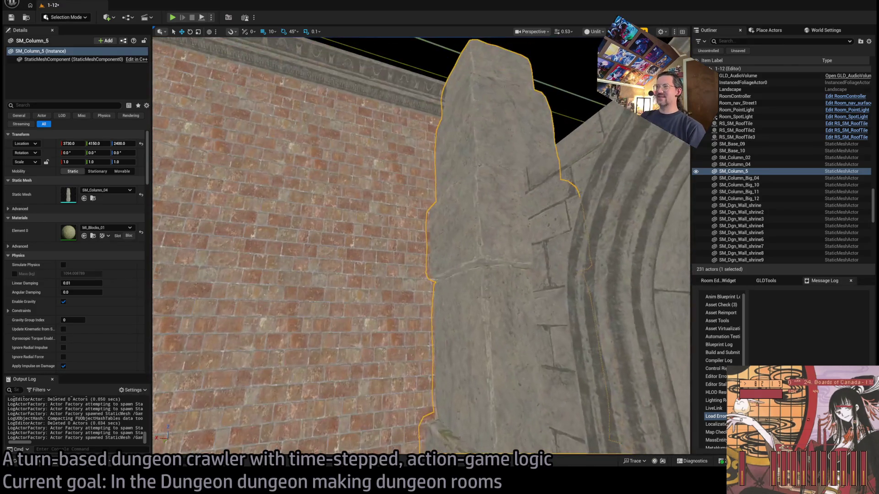
Step: Duplicate the column as SM_Column_6 for the doorway's other side
drag(484, 298, 338, 298)
key(ctrl+d)
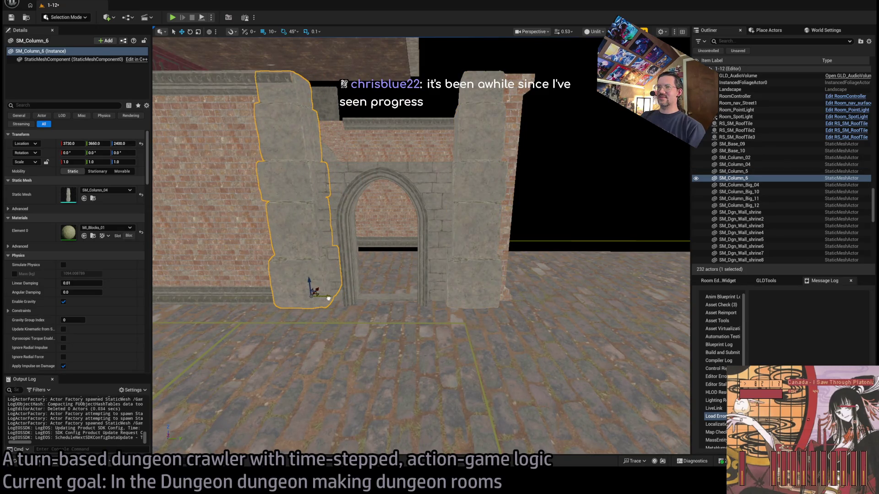
mouse_move(330, 298)
mouse_down()
mouse_move(302, 298)
mouse_move(350, 299)
mouse_up()
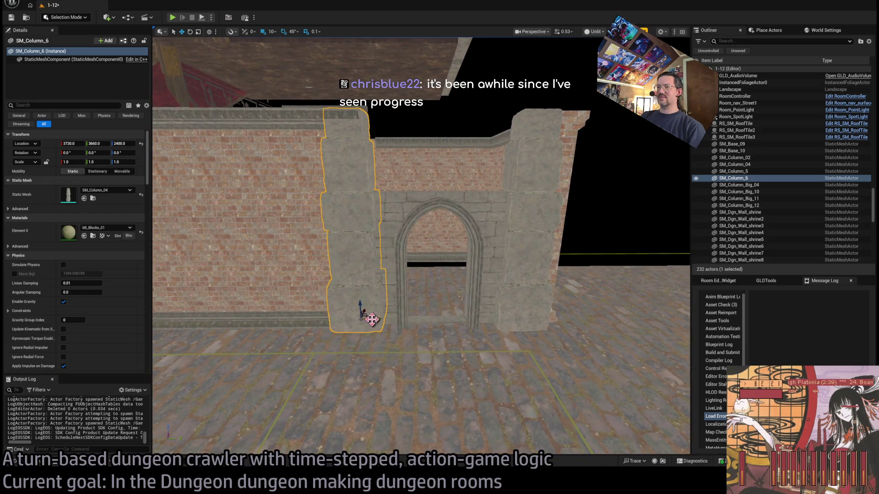
scroll(368, 319, up, 5)
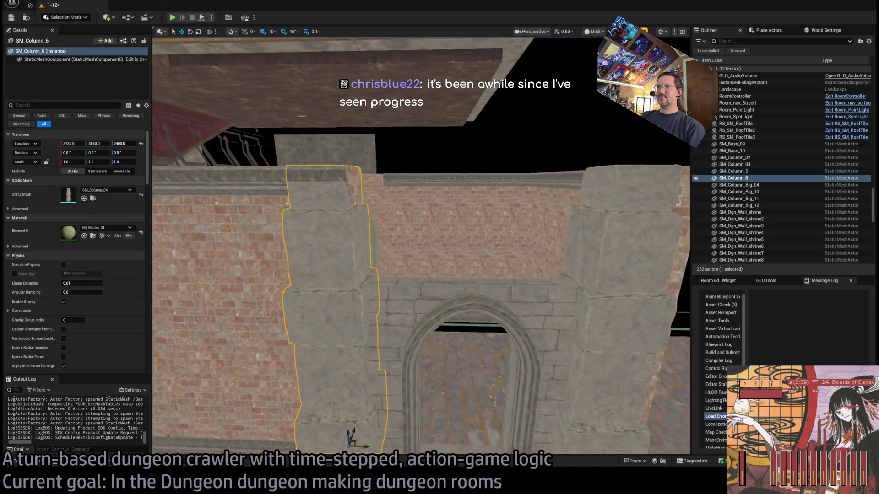
drag(399, 239, 384, 240)
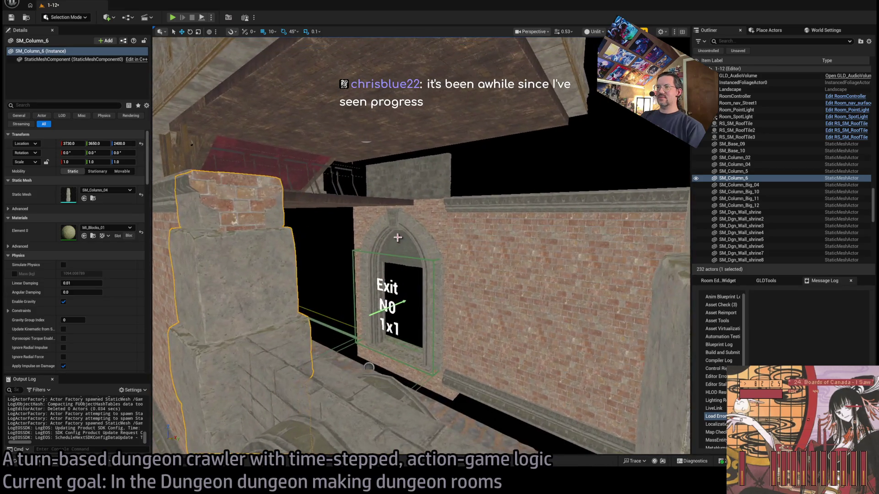
Step: Select the overlapping shrine wall copy over the exit arch and delete it
click(399, 238)
mouse_move(410, 187)
mouse_down()
mouse_move(555, 153)
mouse_move(493, 147)
mouse_move(523, 191)
mouse_move(448, 252)
mouse_up()
ctrl+click(524, 191)
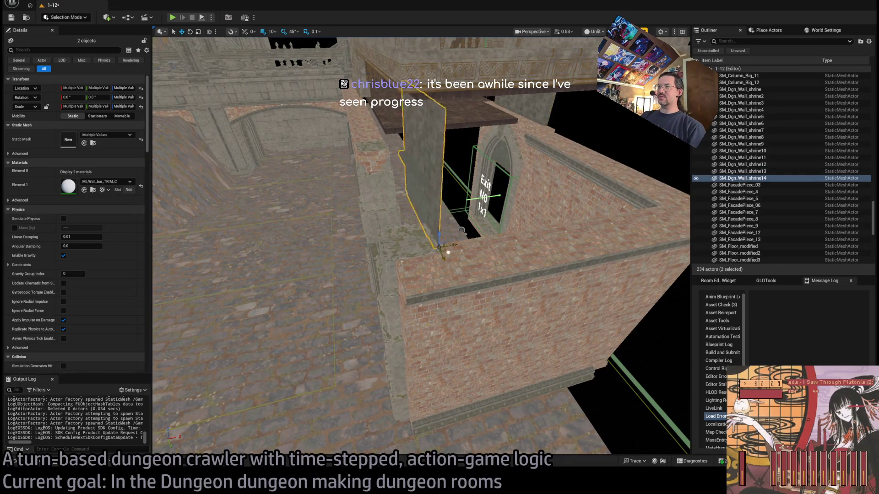
key(f)
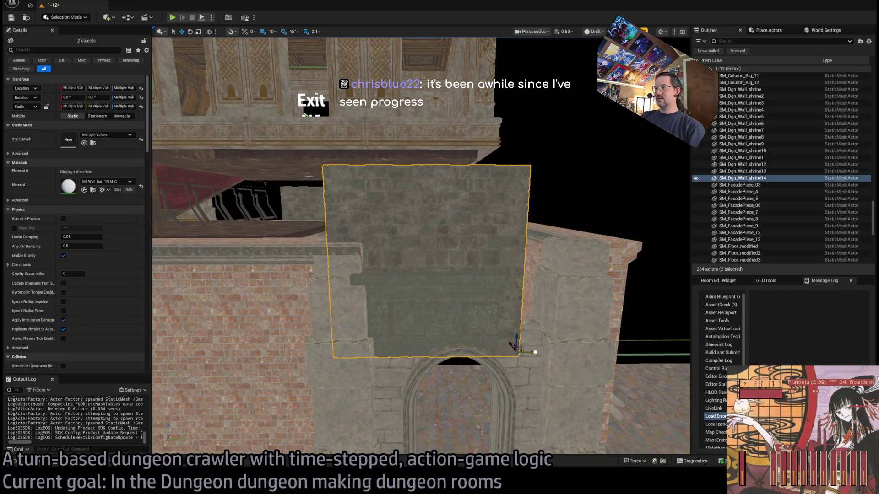
click(490, 260)
key(Delete)
click(499, 295)
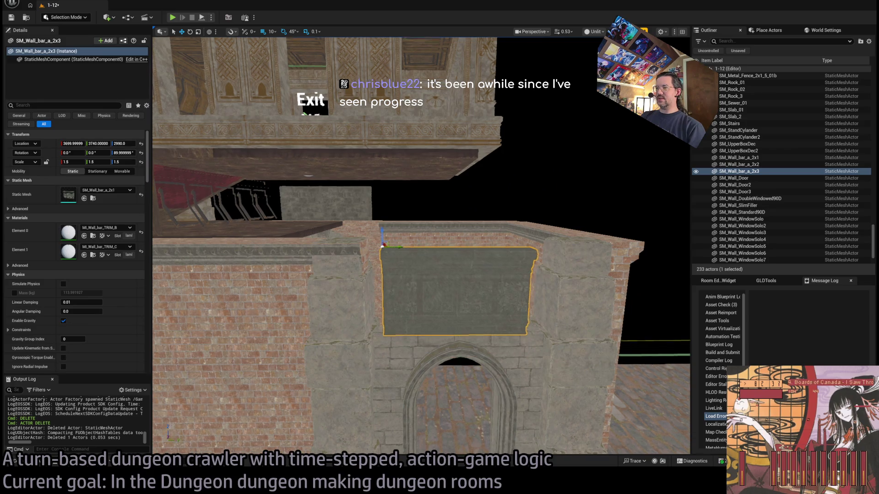
Step: Widen SM_Wall_bar_a_2x3 to X scale 2.0 and lower it to Z 2985
drag(412, 275, 392, 251)
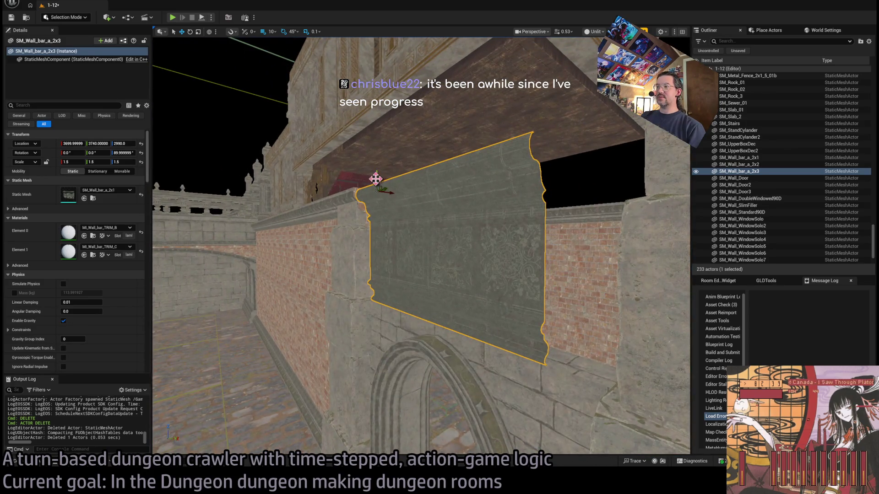
mouse_move(376, 179)
mouse_down()
mouse_move(400, 95)
mouse_move(436, 174)
mouse_move(438, 231)
mouse_move(405, 213)
mouse_up()
key(d)
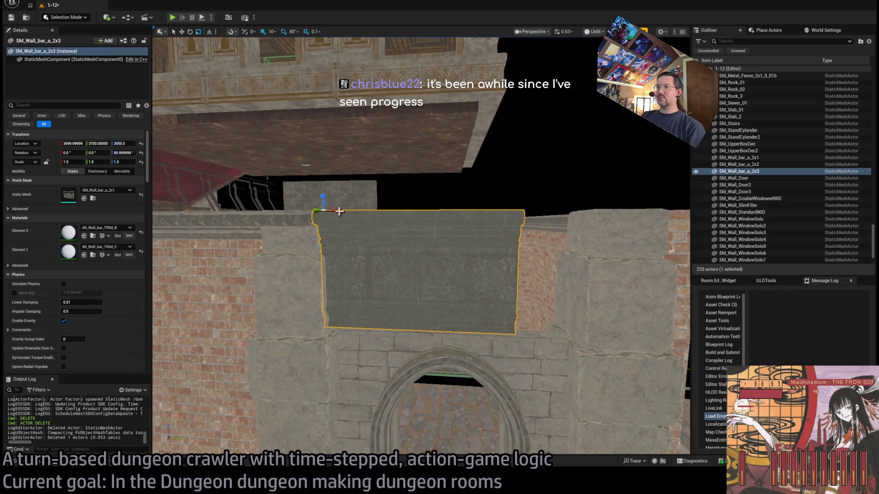
drag(339, 211, 380, 211)
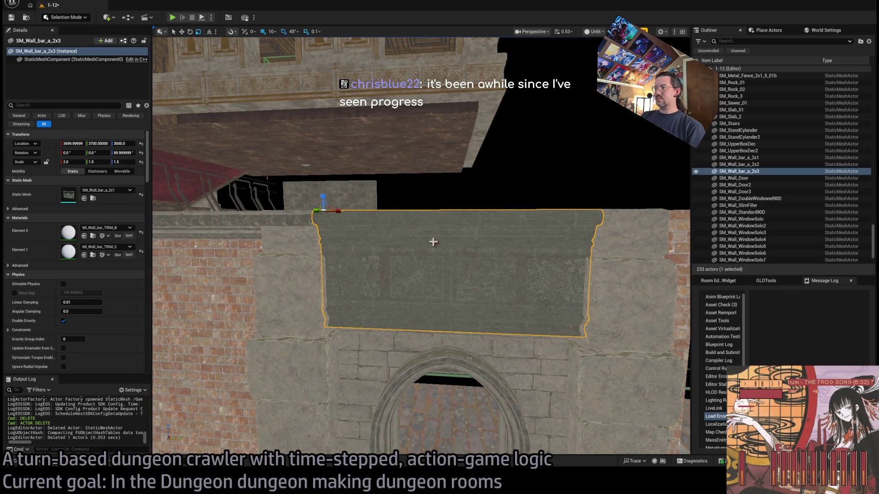
key(w)
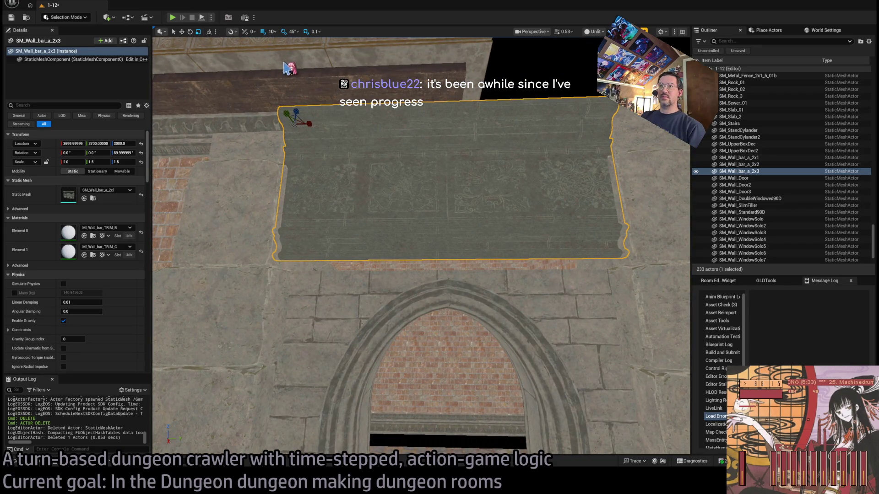
drag(297, 112, 298, 122)
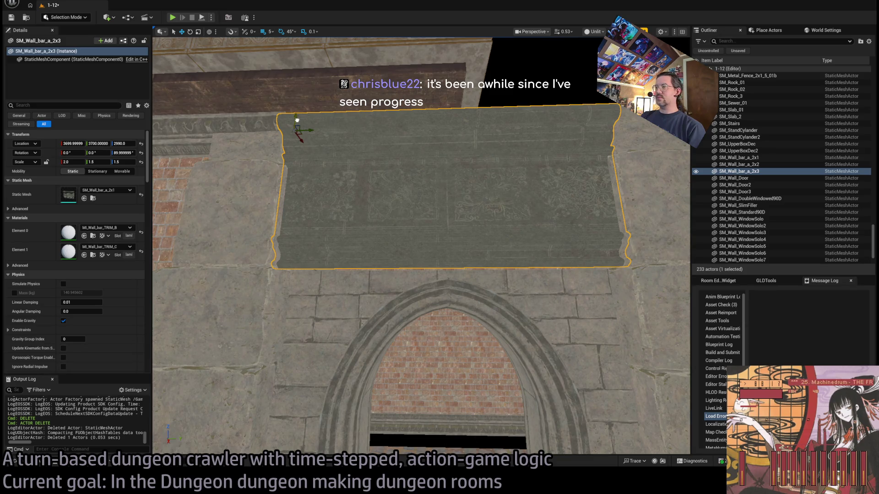
Step: Inspect the wall bar around the arch, save level 1-12, and open level 1-10
key(w)
key(s)
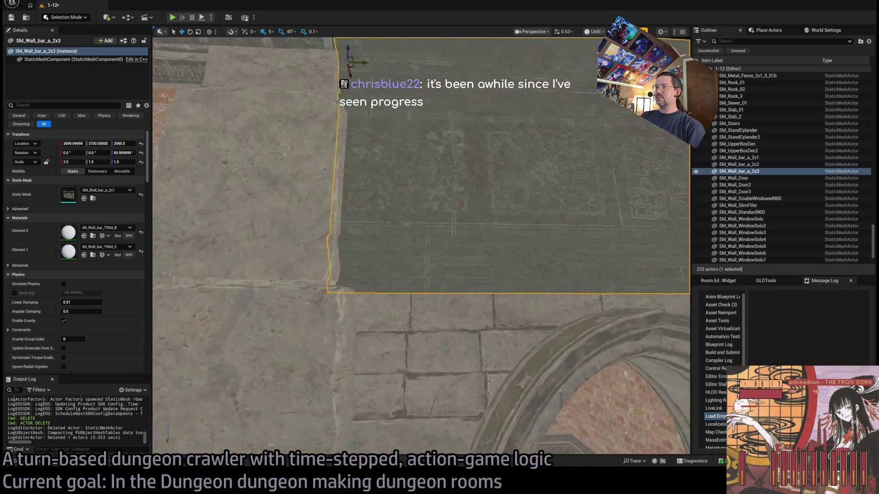
key(a)
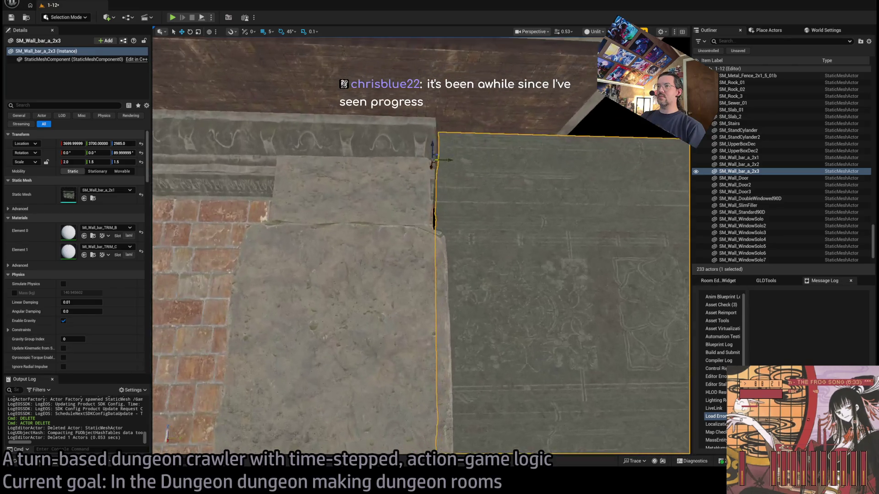
key(s)
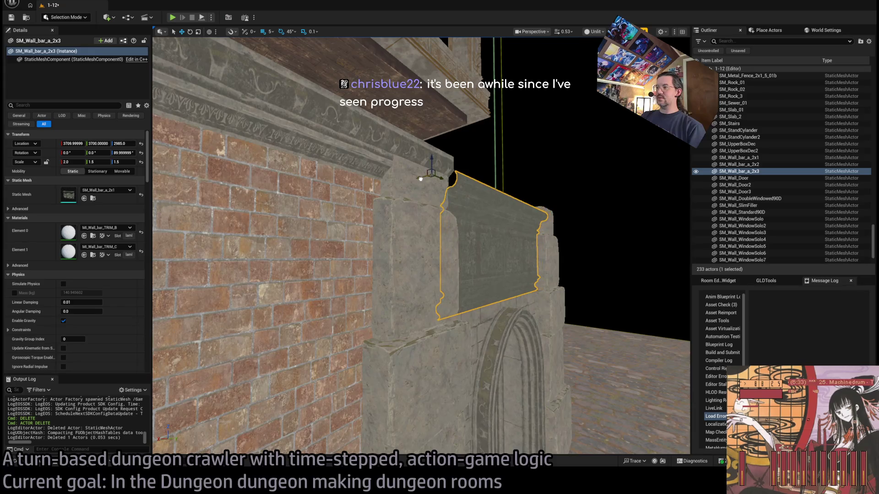
key(d)
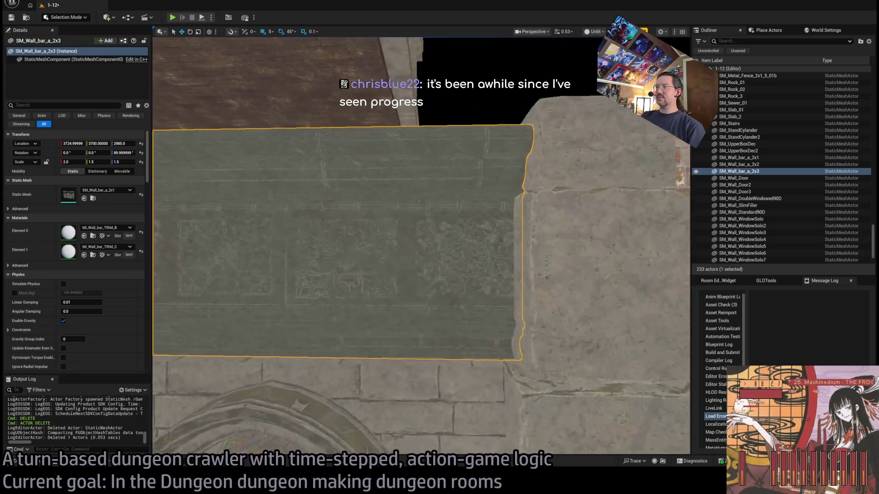
key(w)
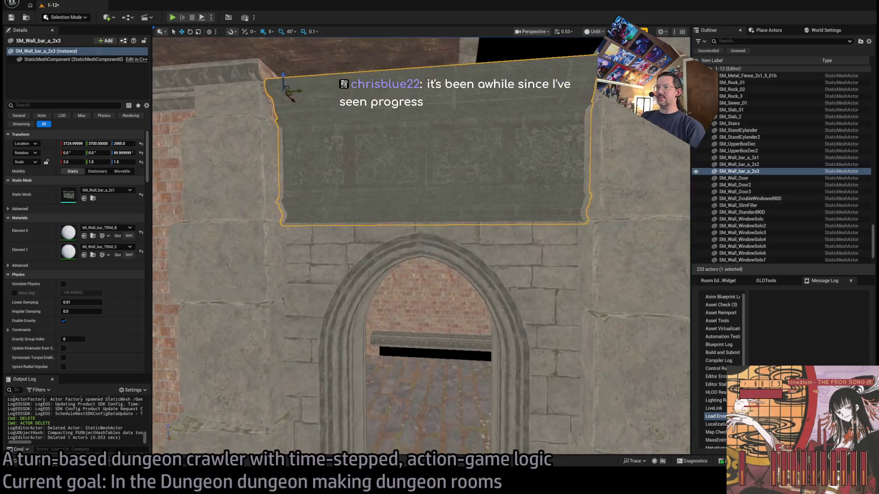
key(s)
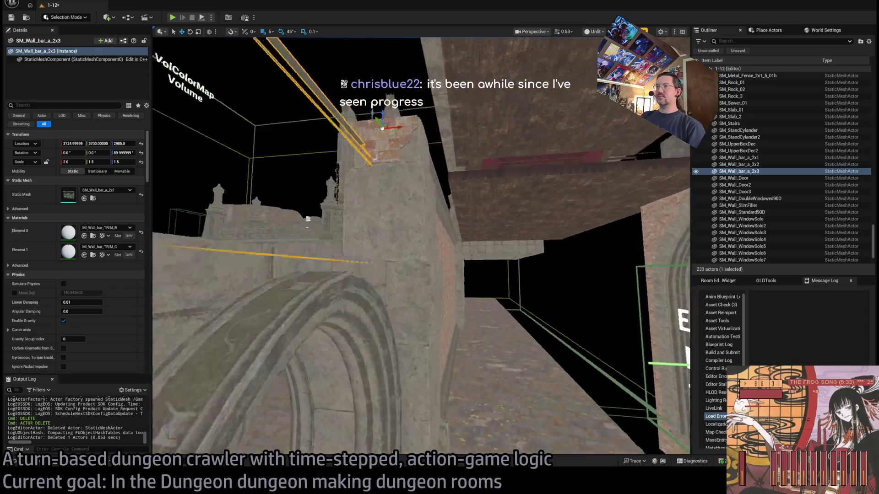
key(s)
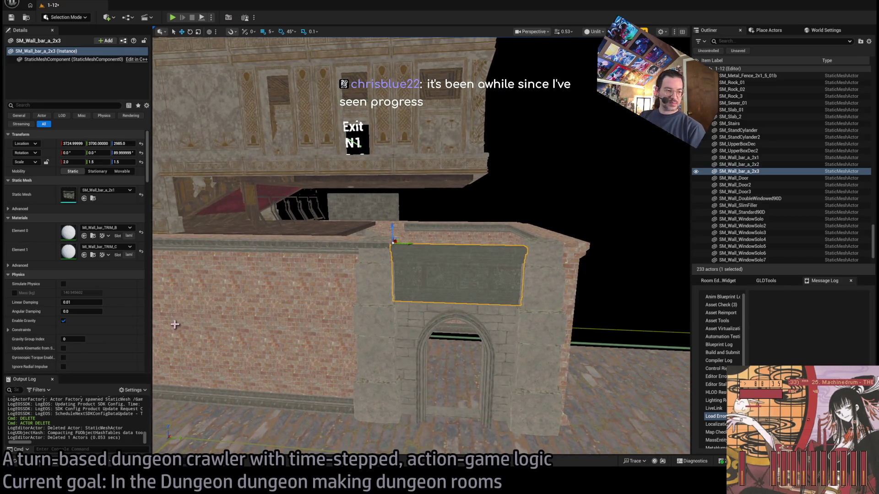
drag(231, 428, 290, 375)
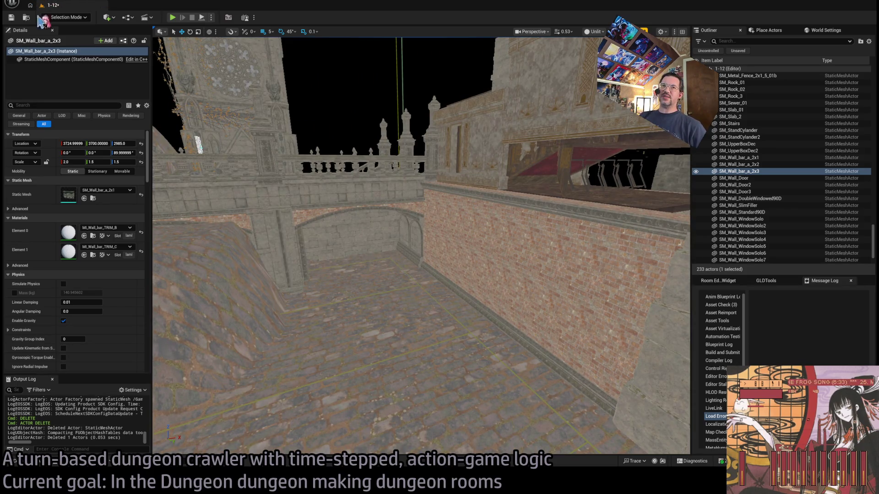
key(ctrl+s)
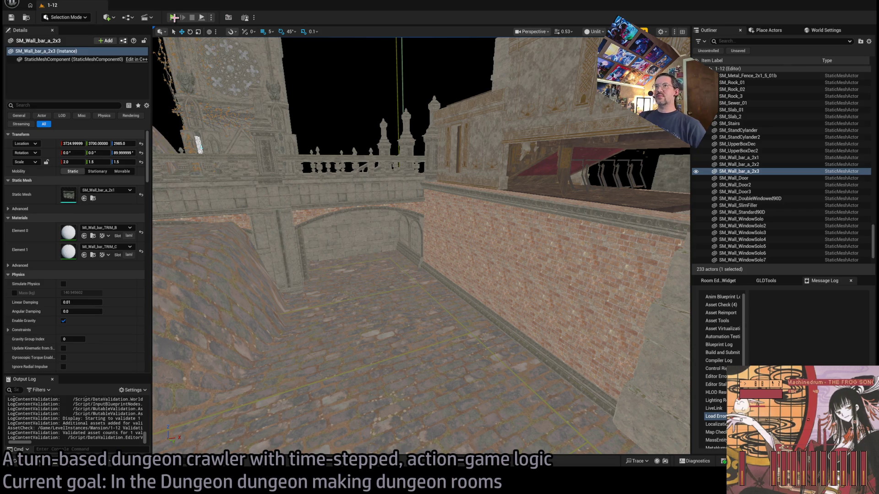
click(173, 17)
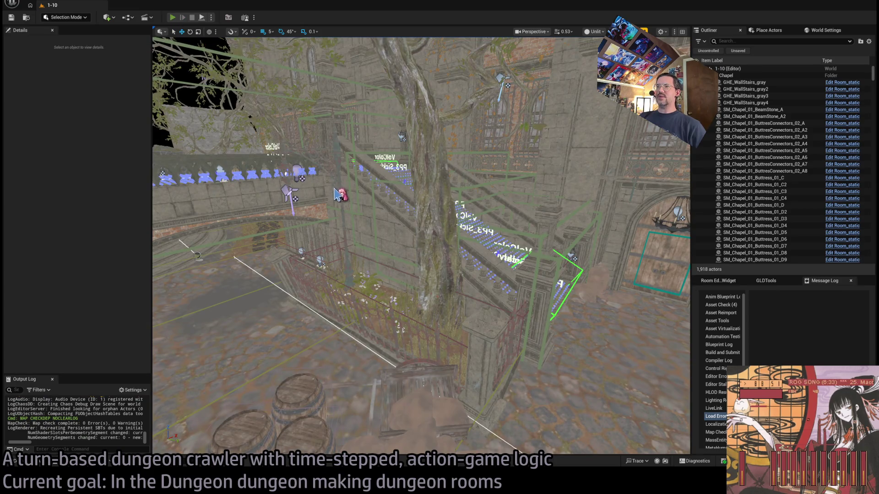
Step: Play level 1-10 in the editor with a widened game view focused on the character
key(alt+p)
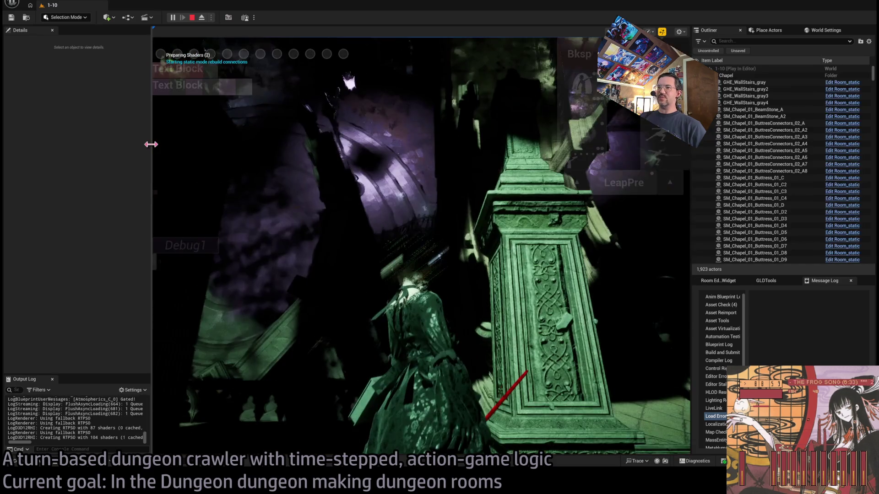
drag(151, 144, 97, 146)
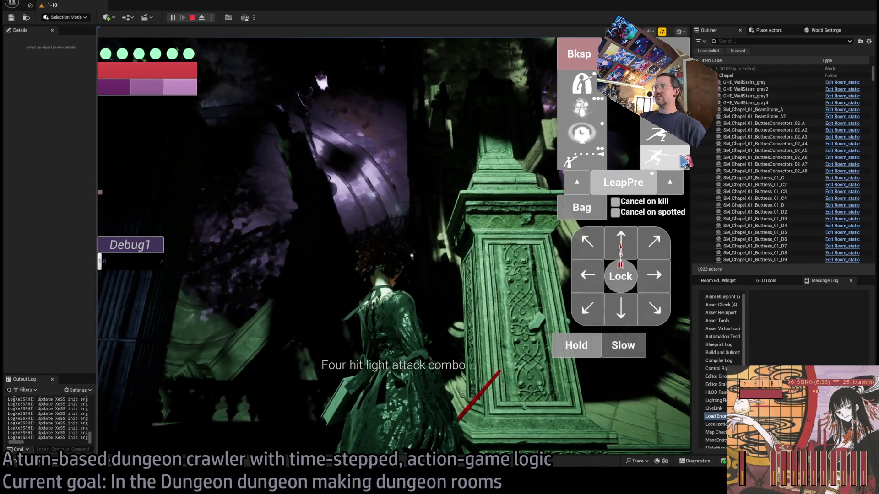
drag(686, 161, 799, 156)
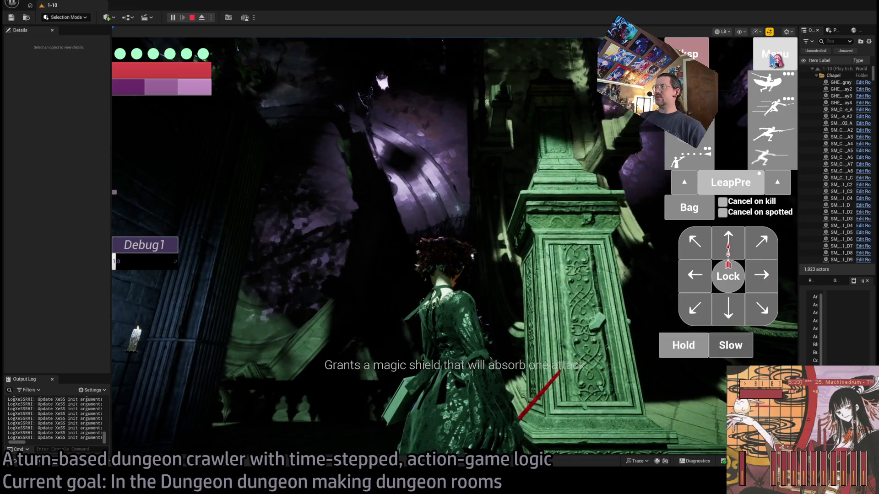
click(773, 58)
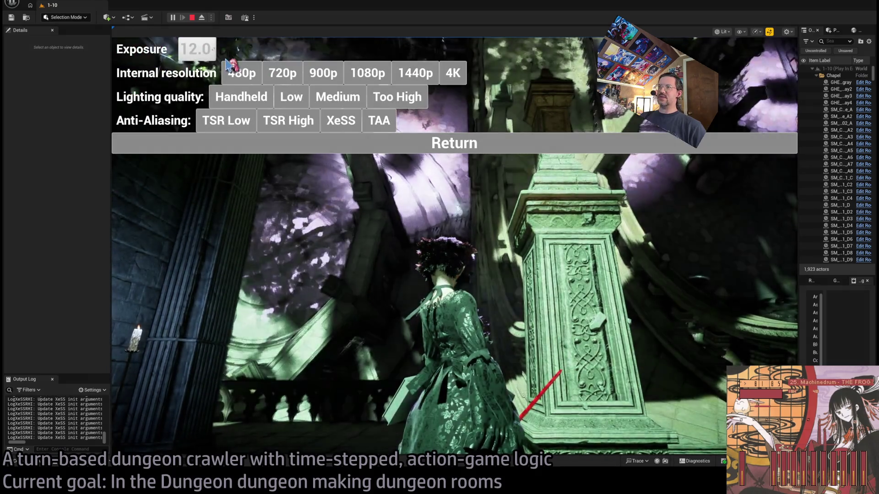
click(321, 143)
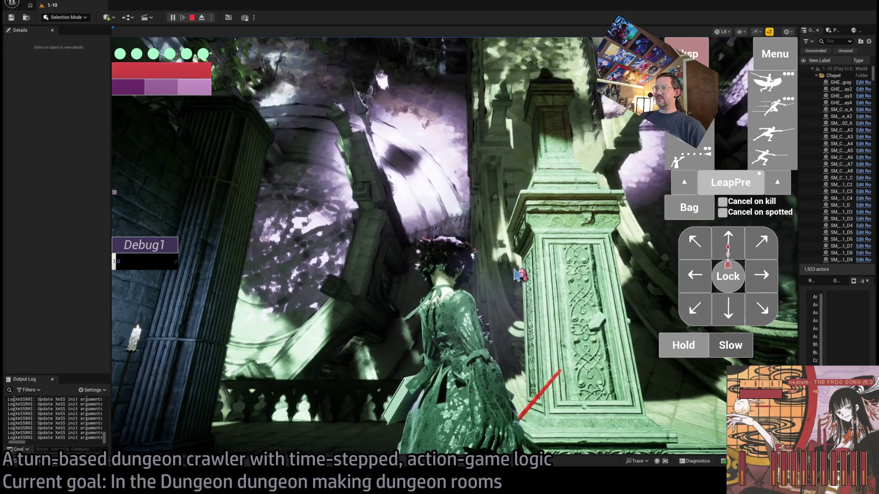
click(518, 275)
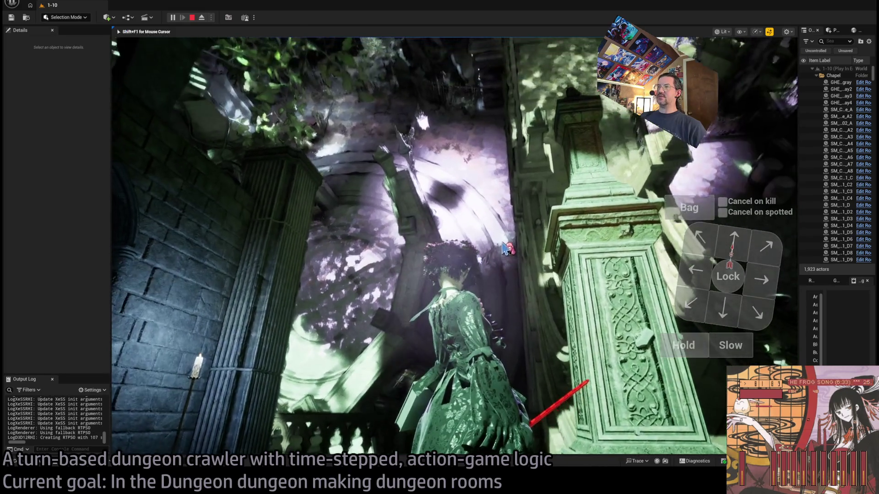
mouse_move(507, 249)
mouse_down()
mouse_move(514, 208)
mouse_move(521, 231)
mouse_move(516, 192)
mouse_up()
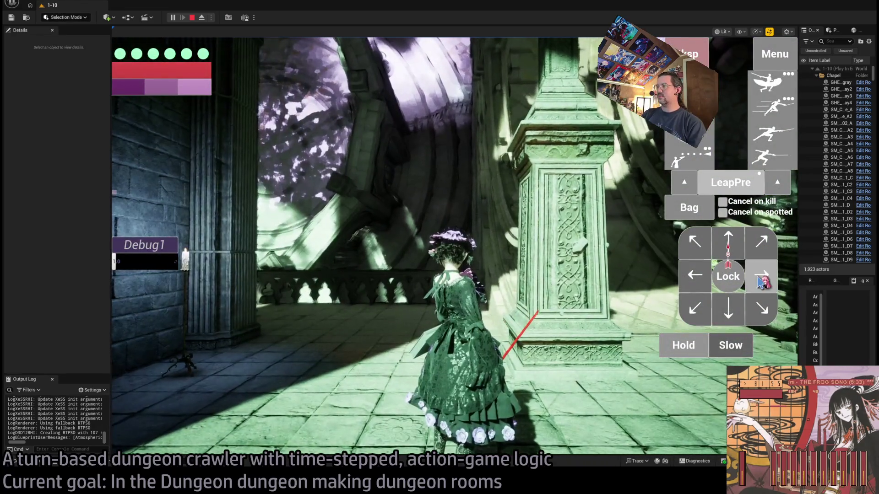
Step: Move the character through the courtyard, set exposure to 10.7, leap, then stop the play-test
click(760, 276)
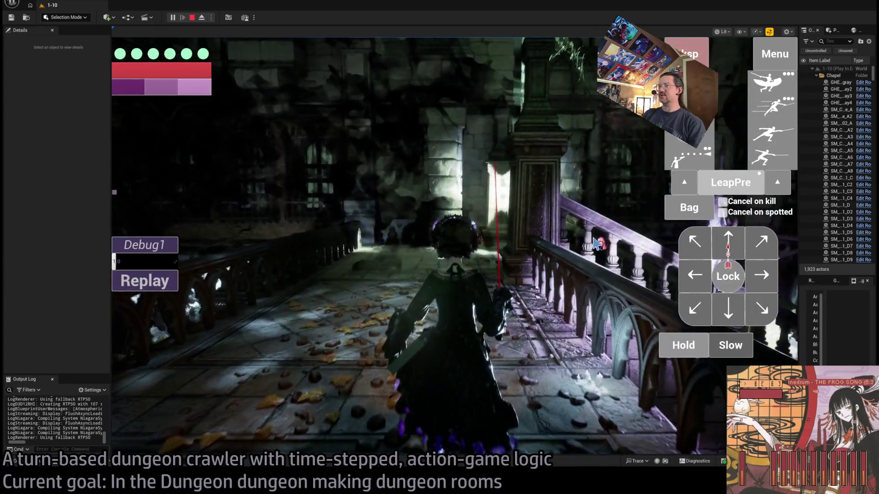
click(595, 242)
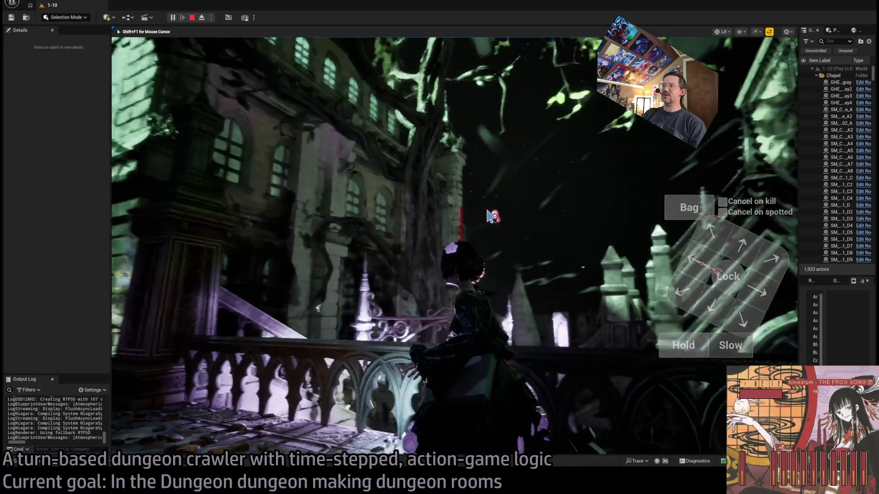
drag(489, 216, 583, 206)
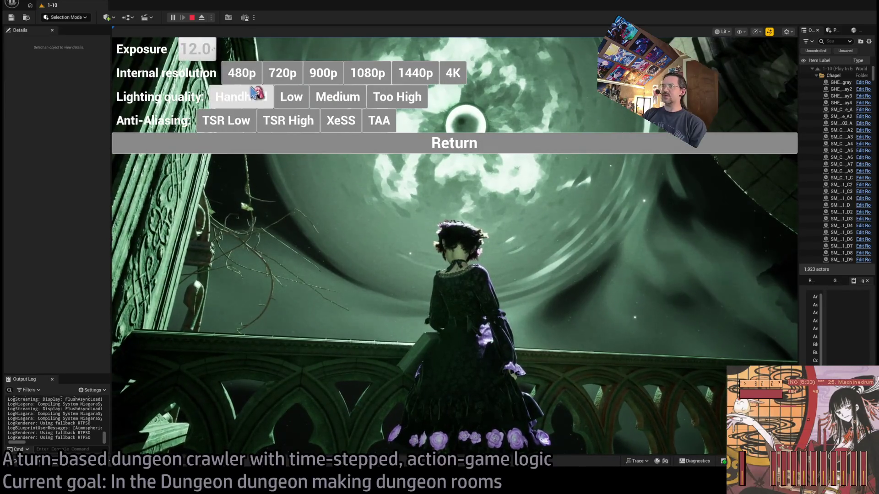
drag(191, 49, 198, 49)
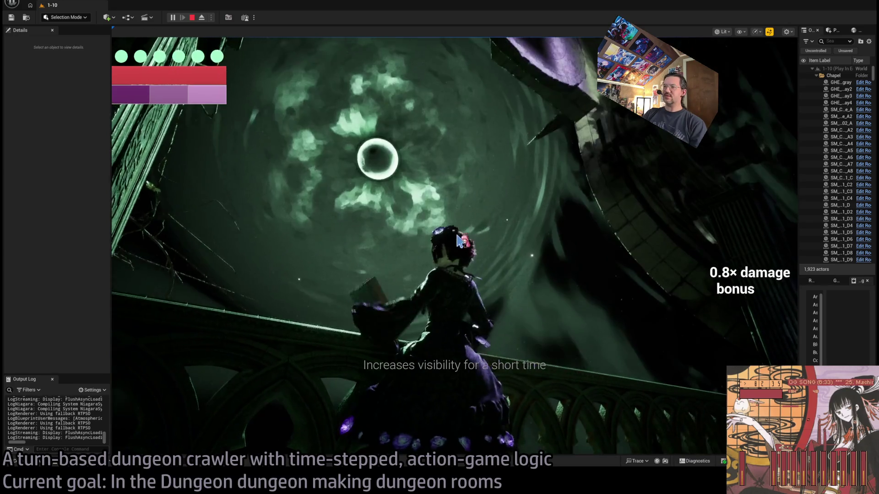
click(466, 224)
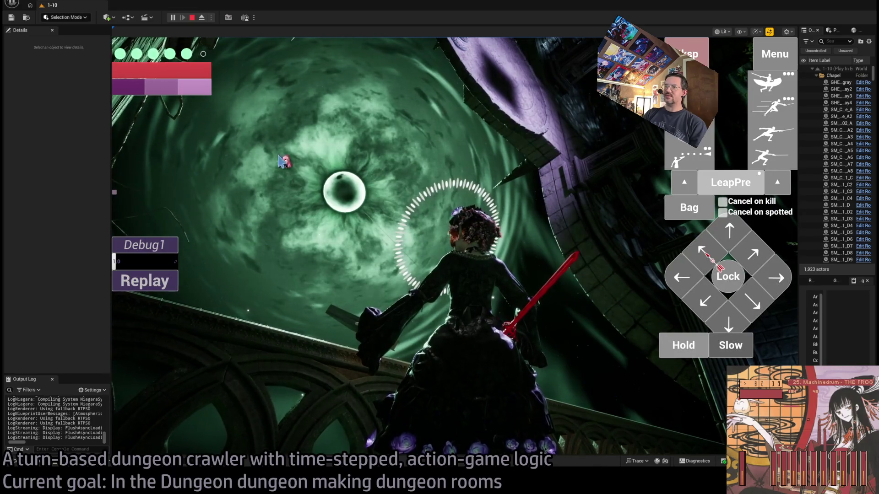
click(430, 270)
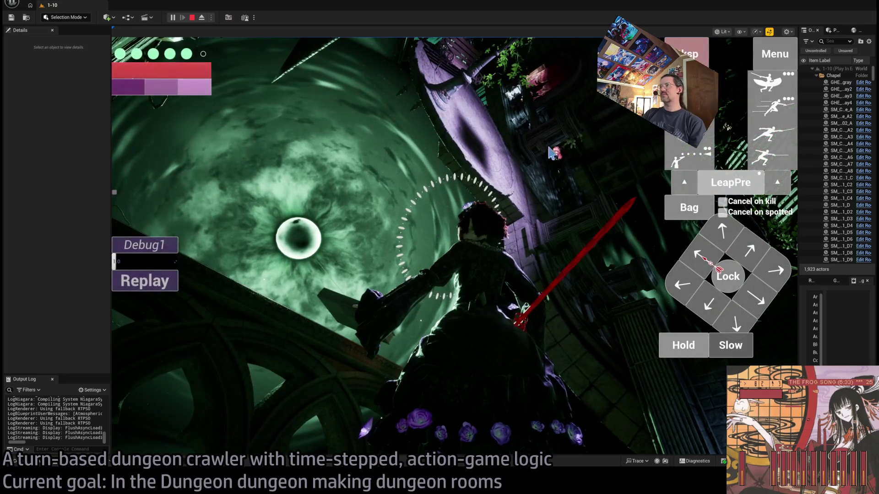
click(298, 239)
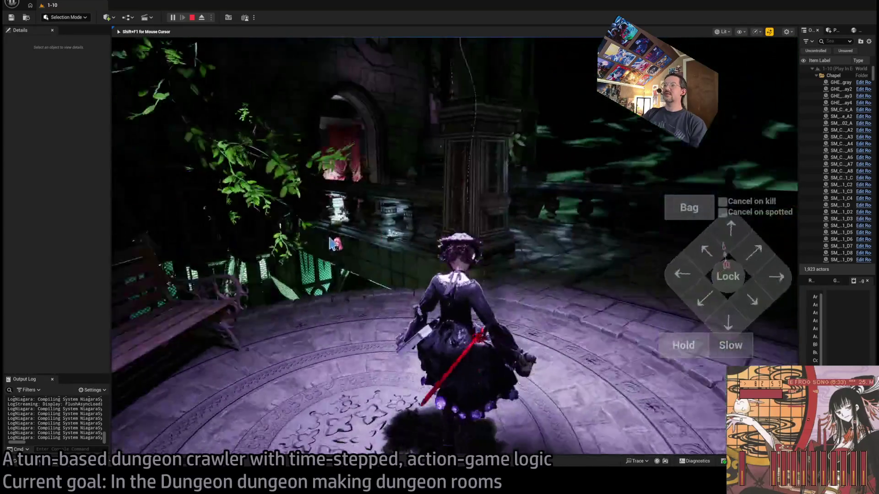
key(Escape)
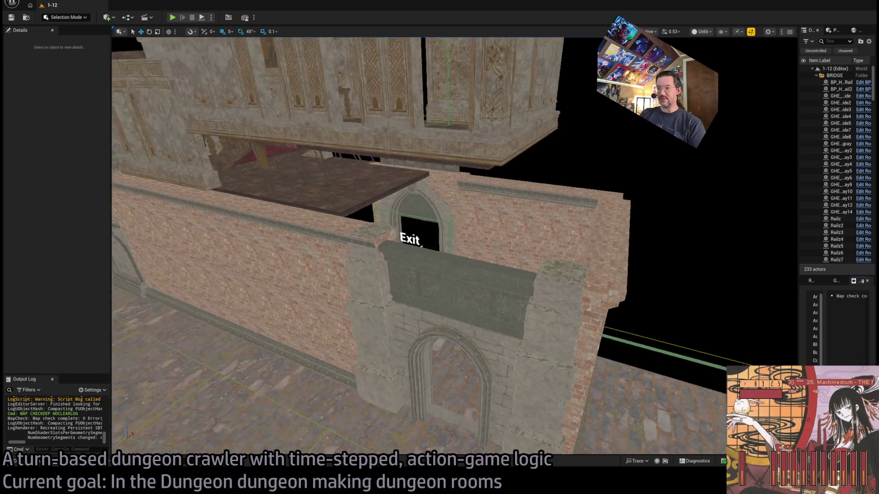
Step: Survey the level 1-12 bridge walls, select the front brick wall, and open the Content Drawer
key(w)
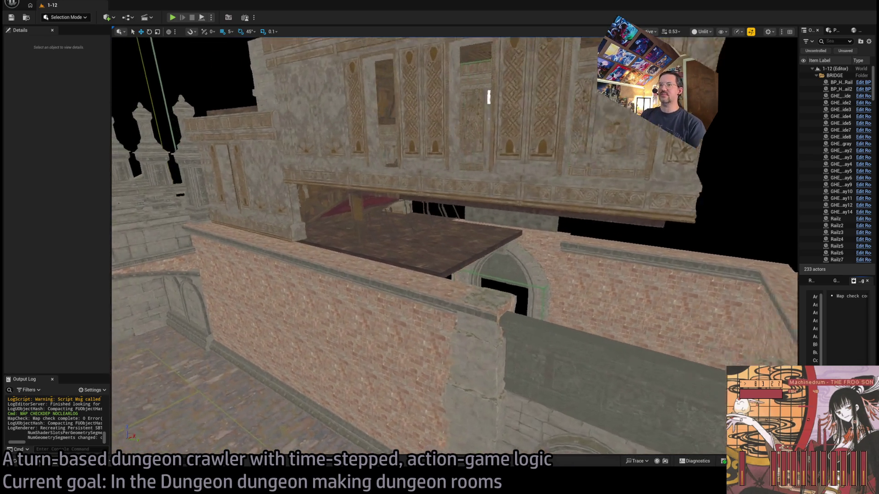
key(s)
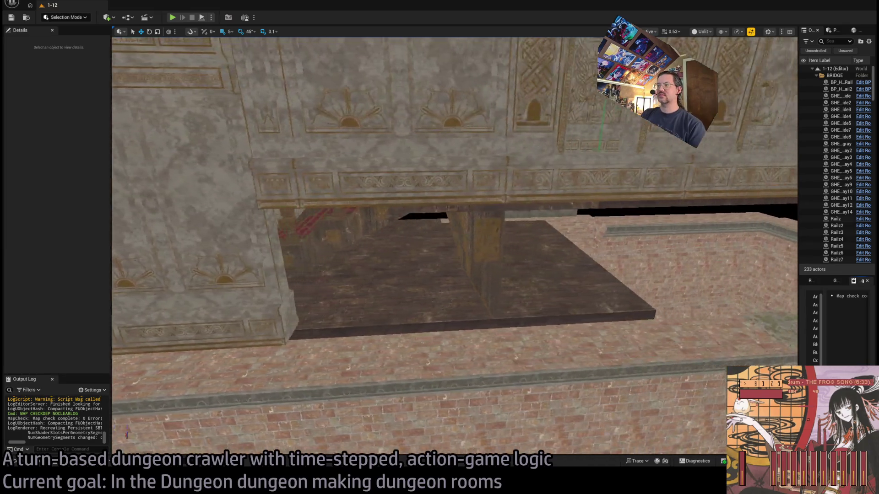
key(s)
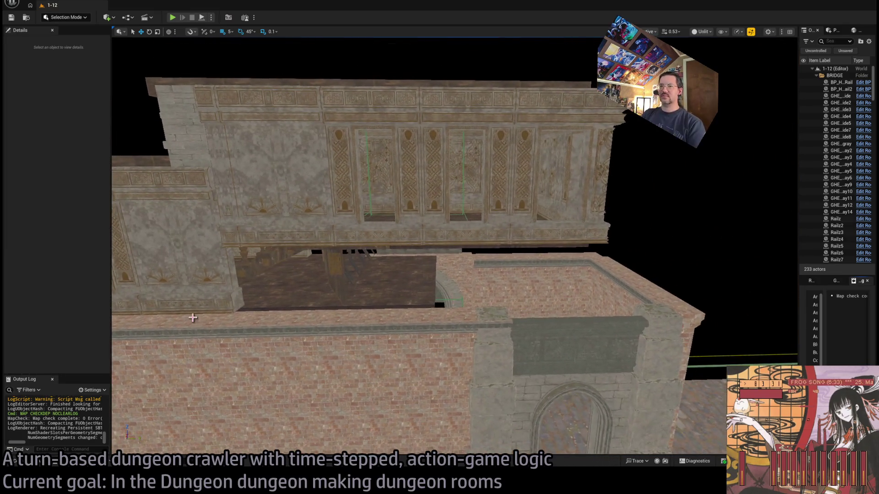
key(a)
key(e)
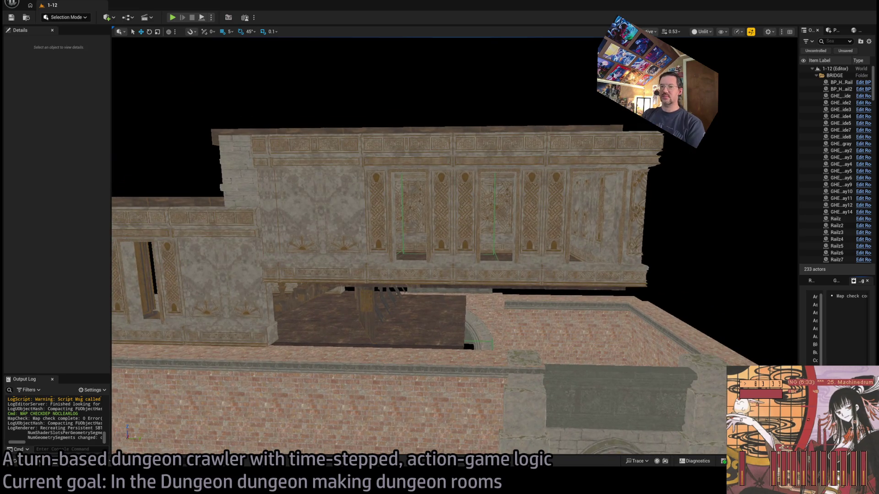
key(s)
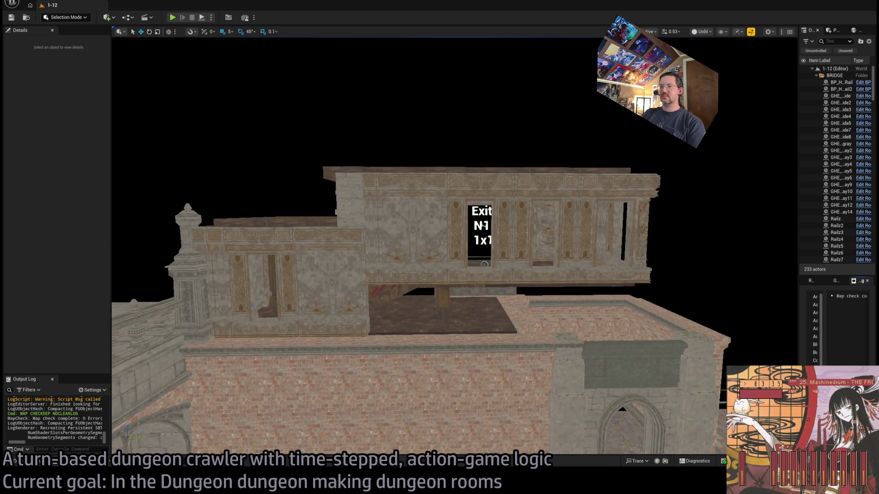
key(a)
click(320, 389)
key(w)
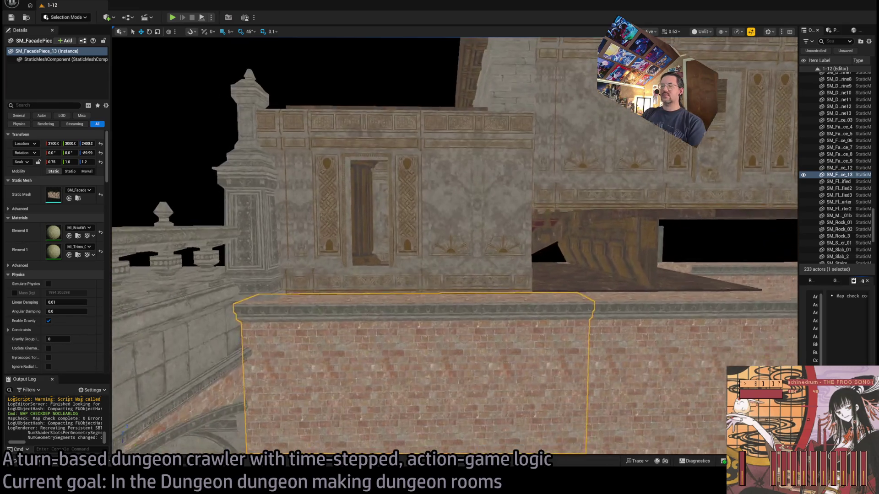
key(d)
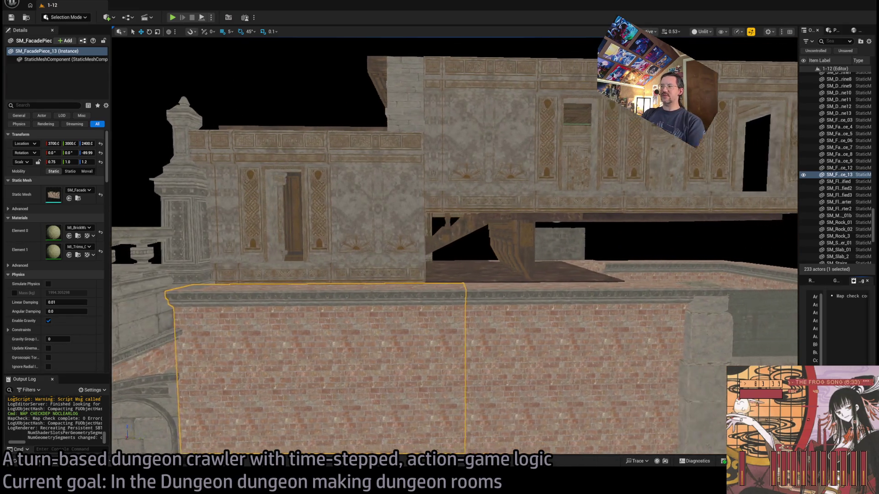
key(d)
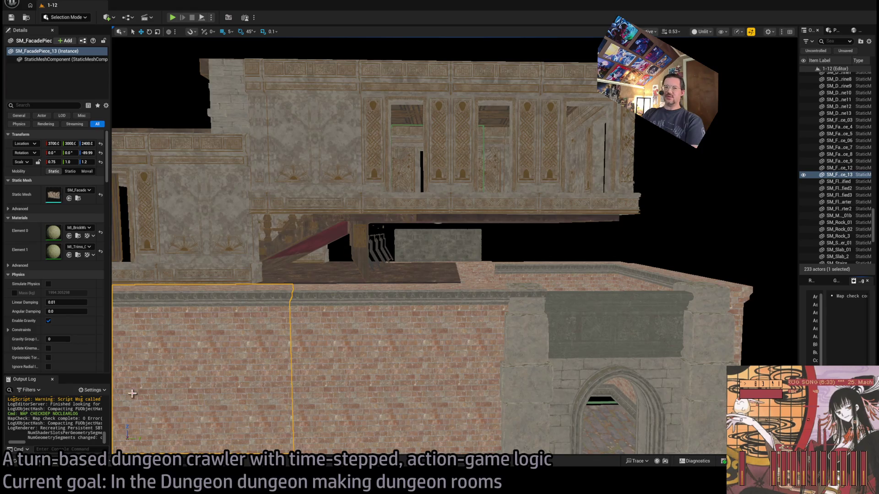
click(29, 463)
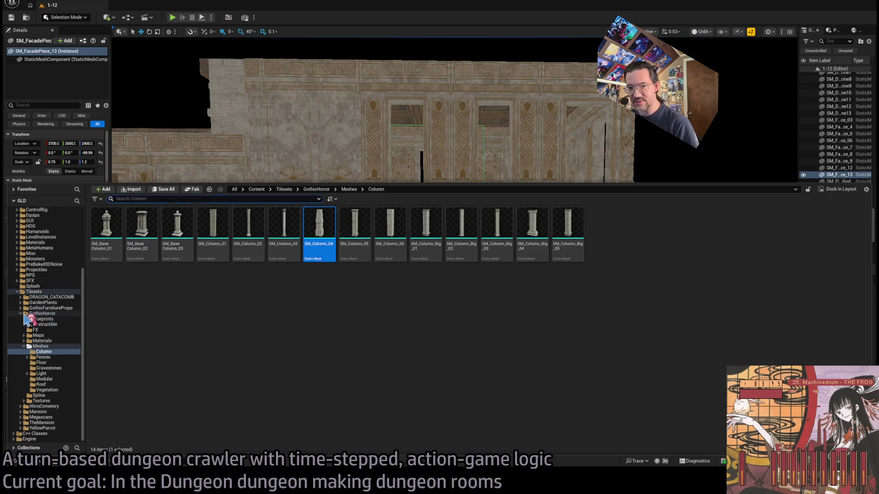
Step: Drag SM_DinnerRoom_OutWindow from TheMansion/StaticMeshes/Exterior into the scene by the Exit doorway
click(28, 314)
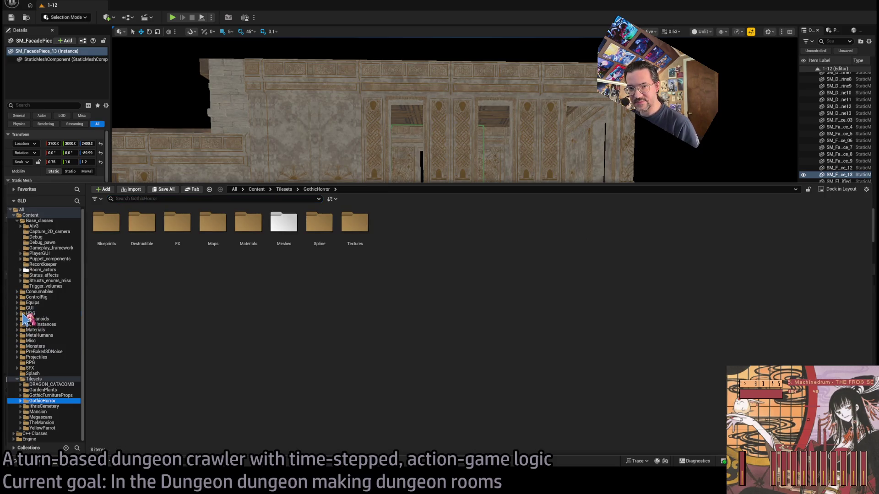
click(45, 423)
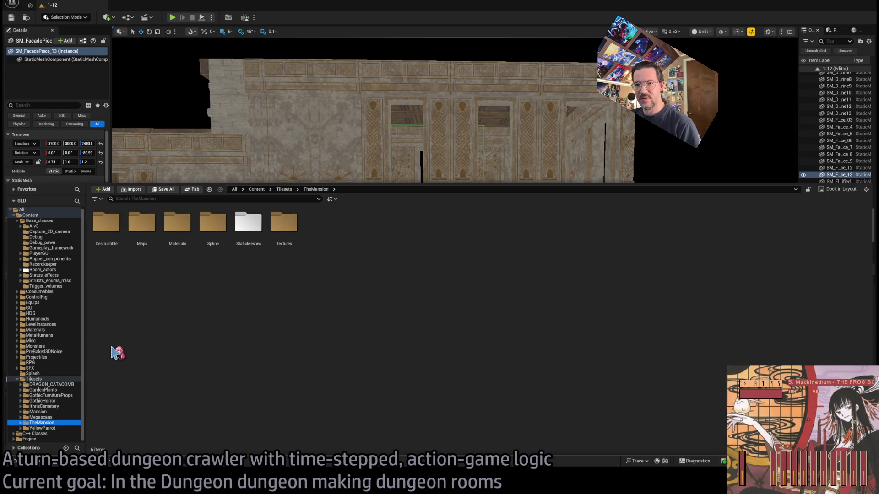
double_click(248, 224)
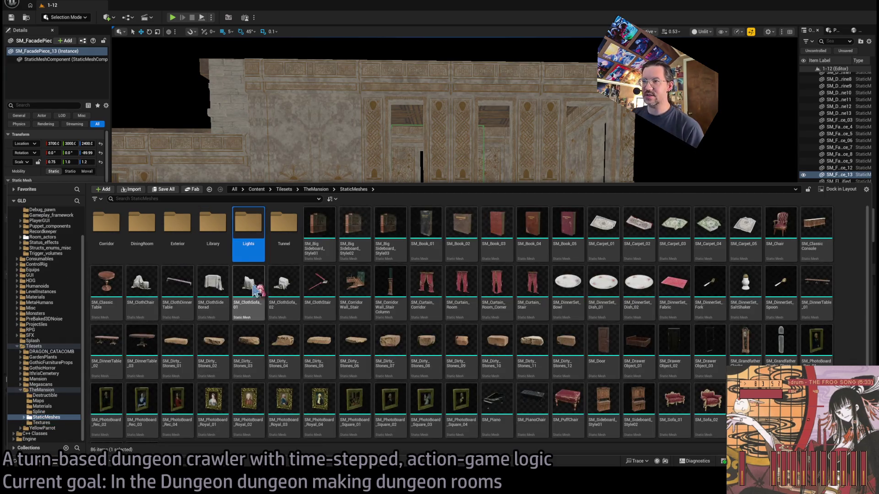
click(148, 228)
double_click(177, 224)
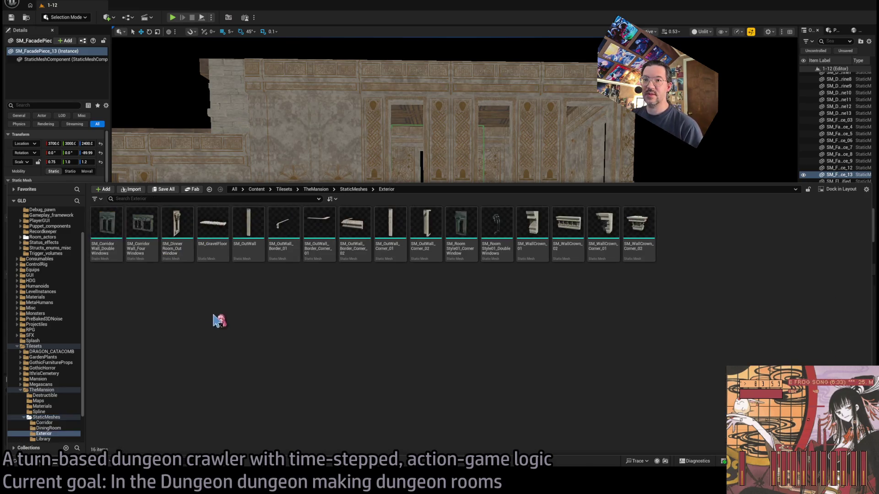
mouse_move(174, 248)
mouse_down()
mouse_move(429, 188)
mouse_move(444, 192)
mouse_move(448, 212)
mouse_move(468, 202)
mouse_move(375, 210)
mouse_move(339, 178)
mouse_move(353, 192)
mouse_move(354, 215)
mouse_move(357, 192)
mouse_move(327, 219)
mouse_move(441, 265)
mouse_up()
Step: Rotate the window to -180 so it faces front and slide it into the upper wall
key(e)
key(w)
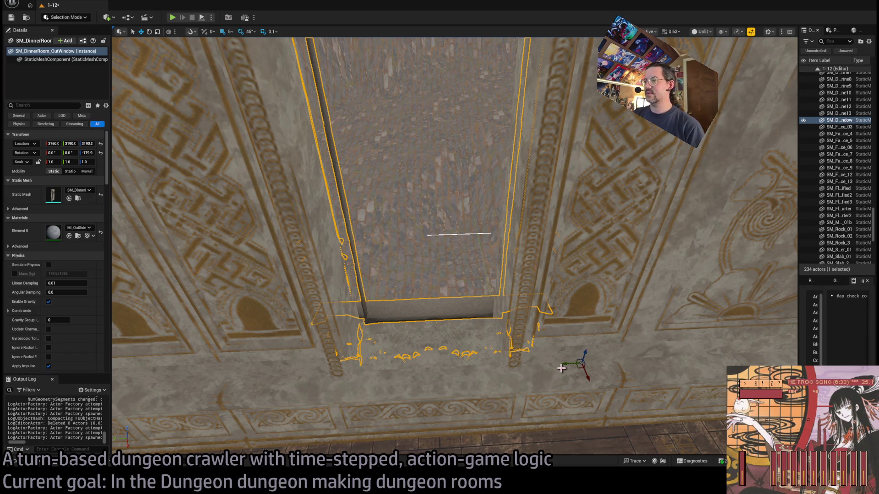
key(Left)
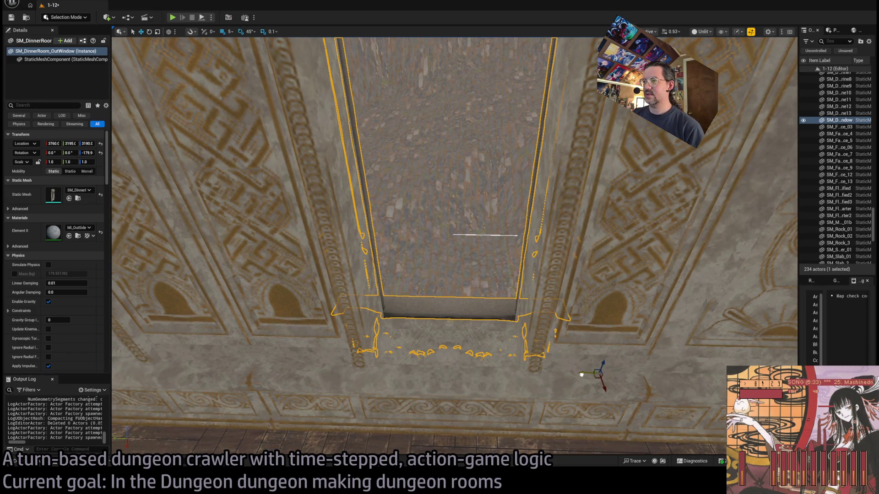
key(Right)
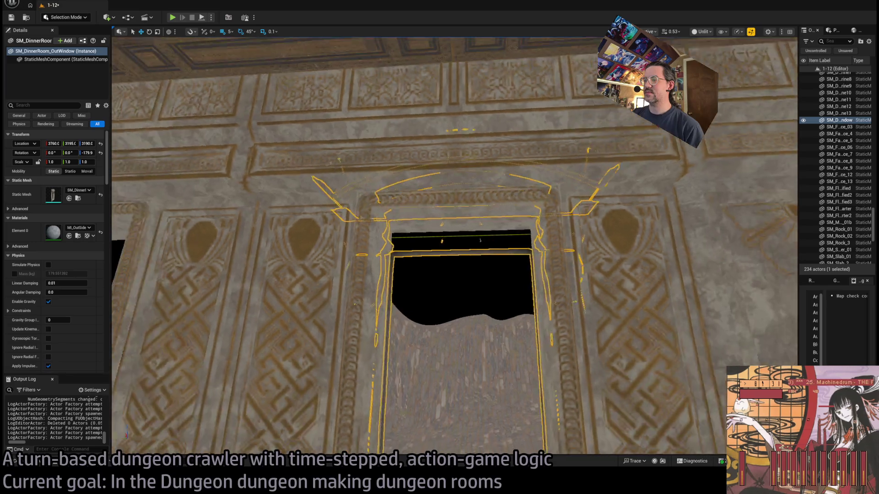
key(Up)
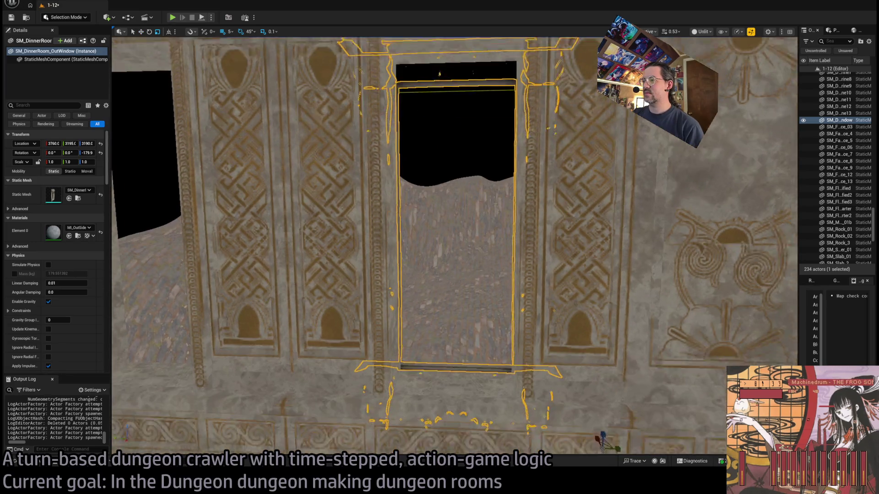
key(Down)
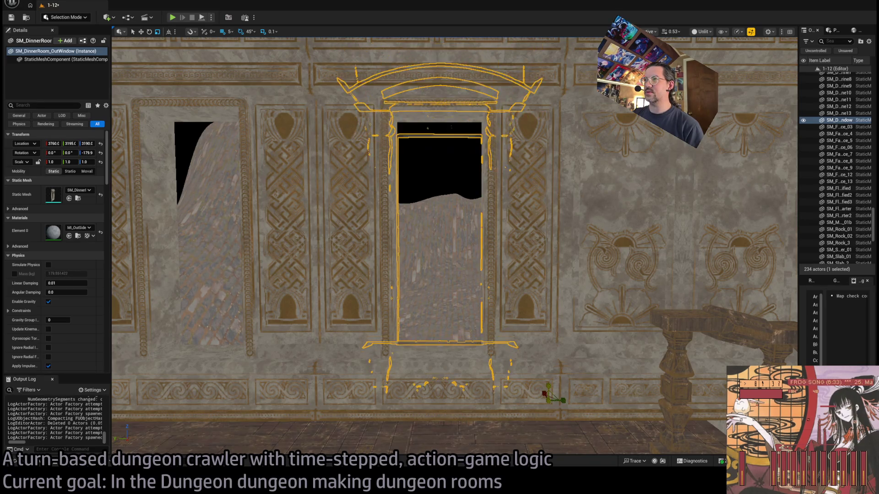
Step: Set the window's Z scale to 1.075 and lower it to Z 3185
click(87, 162)
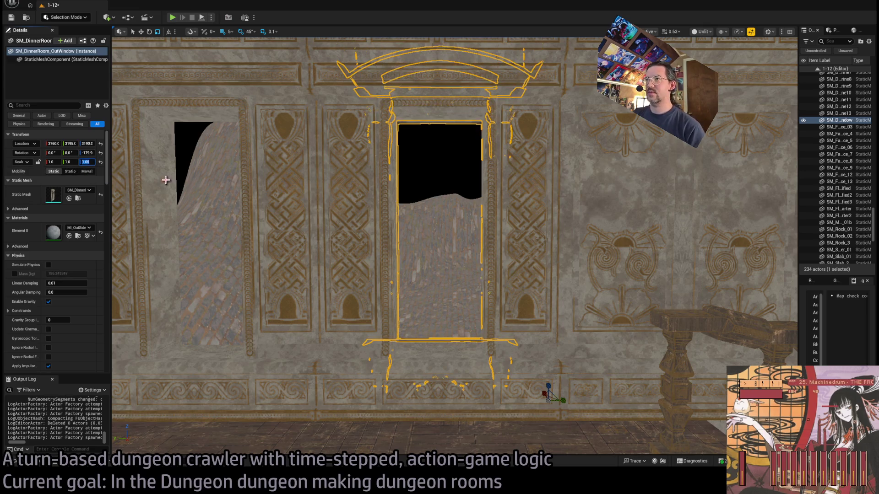
drag(475, 251, 475, 251)
key(f)
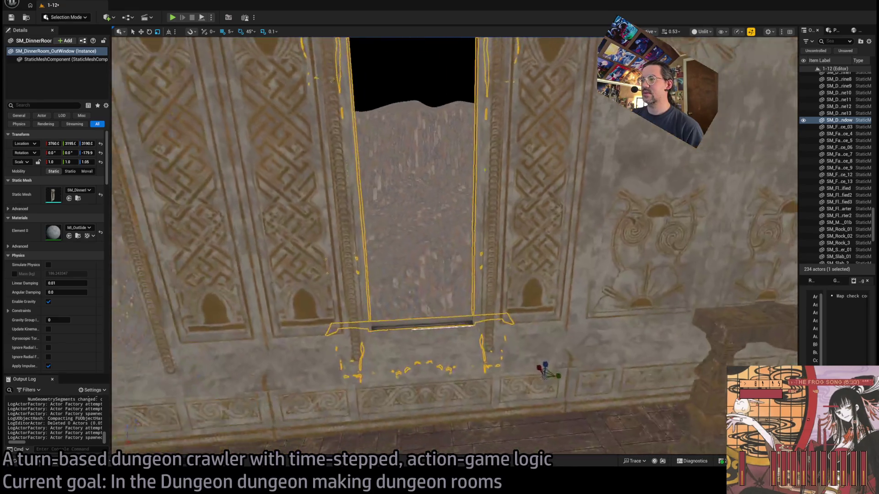
drag(581, 400, 582, 293)
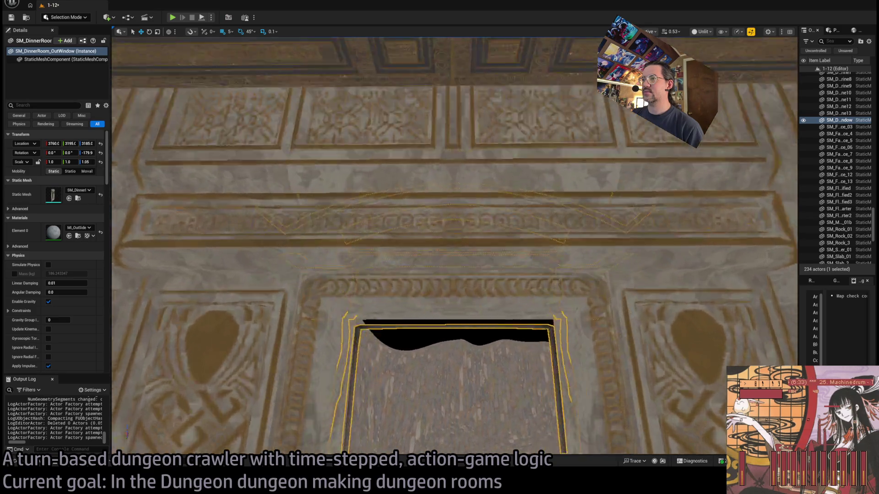
key(f)
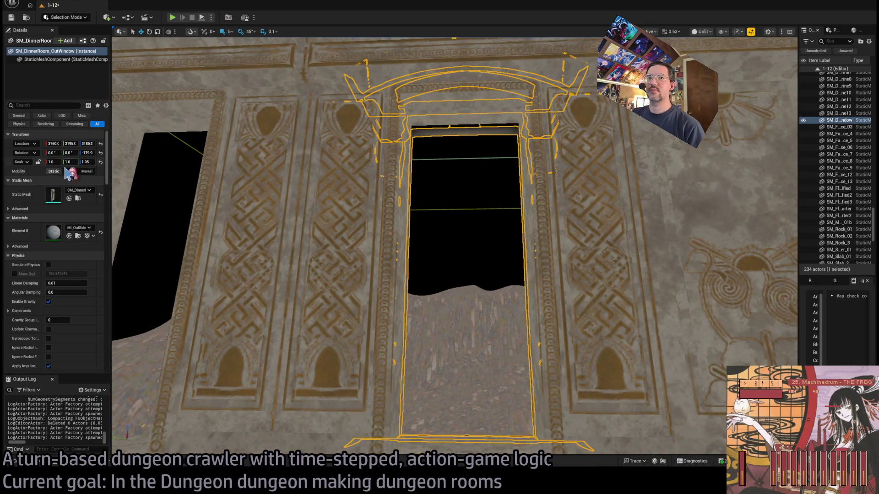
click(86, 162)
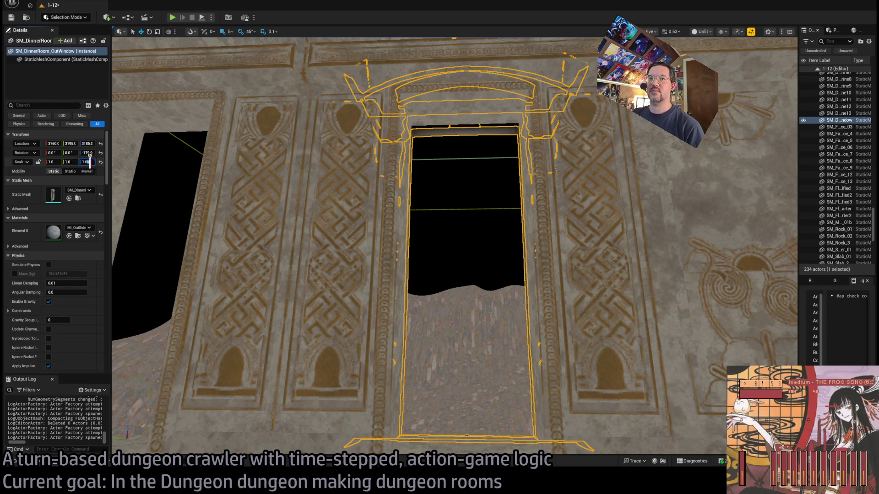
key(Return)
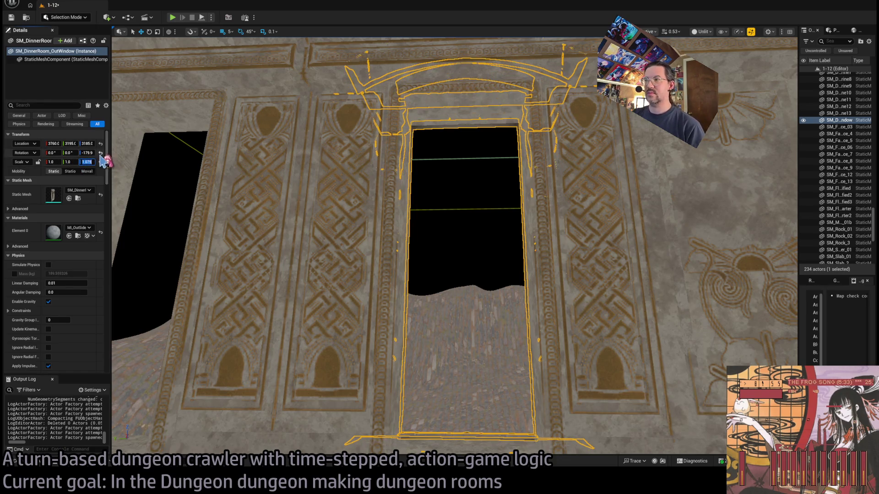
scroll(506, 288, up, 3)
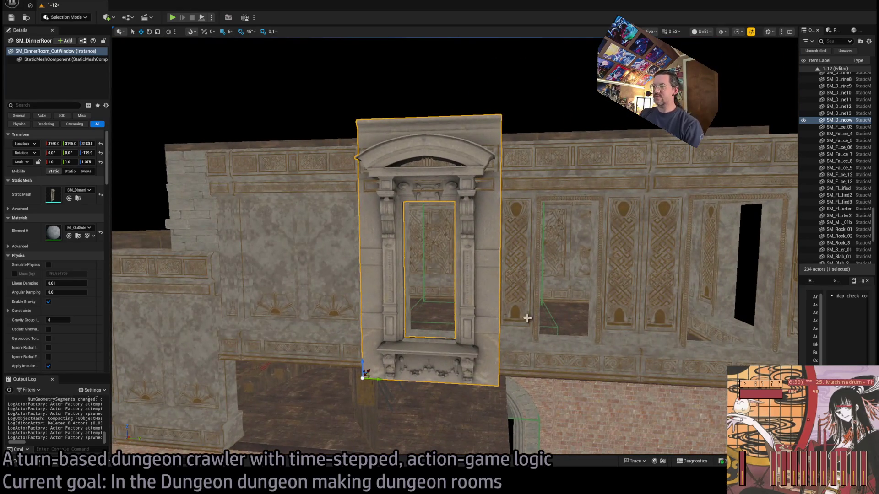
Step: Nudge the ornate window along Y and Alt-drag a third copy rightward to 3760, 3725, 3180
alt+drag(377, 380, 566, 386)
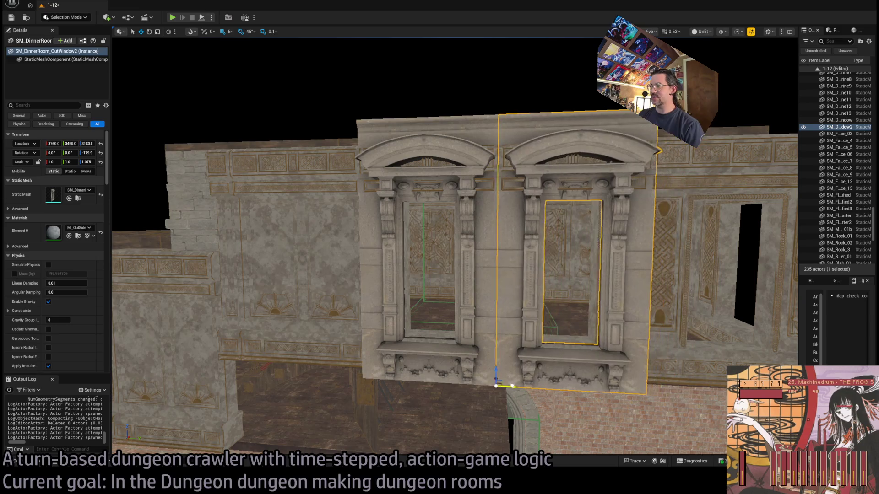
scroll(453, 247, down, 10)
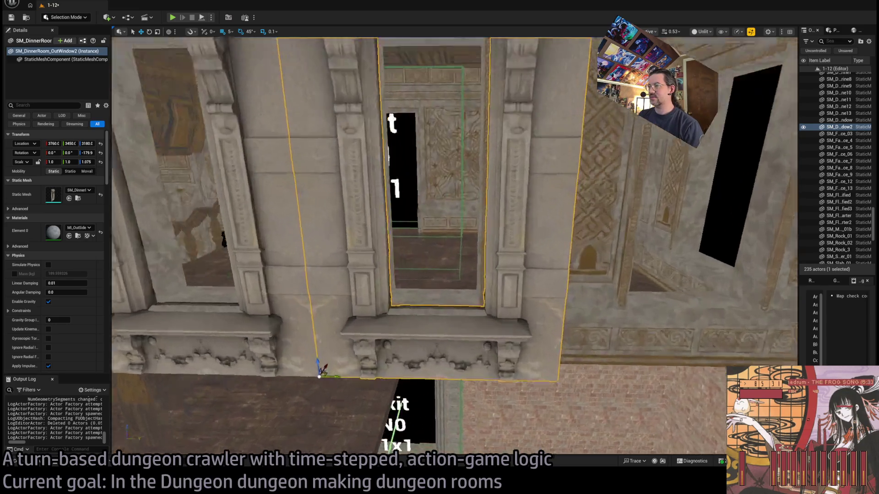
scroll(454, 247, down, 10)
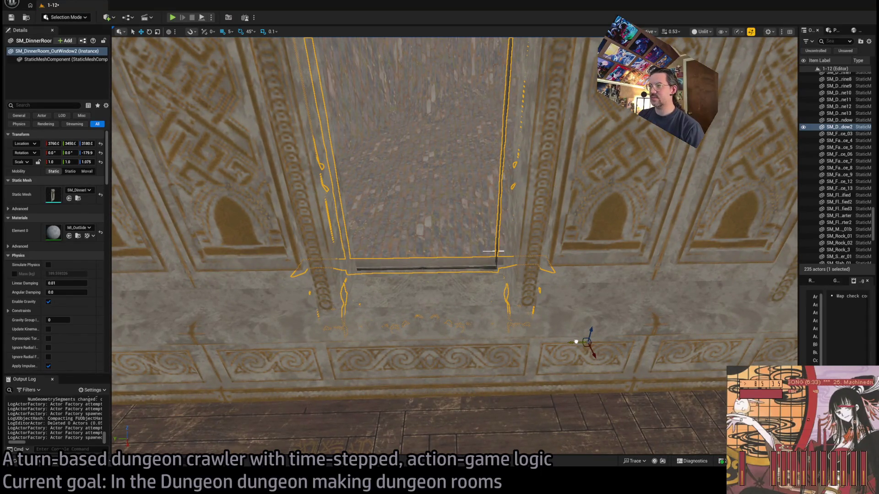
drag(576, 342, 564, 338)
scroll(565, 338, up, 10)
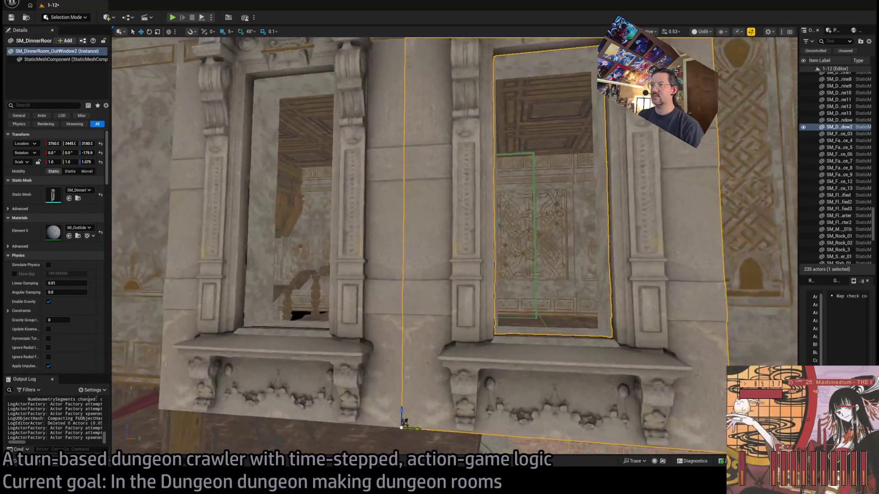
scroll(369, 270, down, 5)
scroll(369, 270, up, 10)
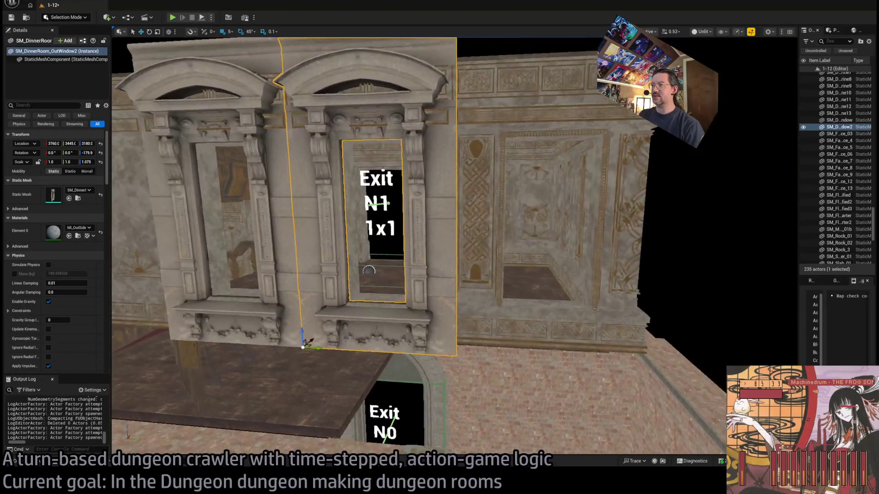
mouse_move(324, 346)
mouse_down()
mouse_move(493, 347)
mouse_move(531, 452)
mouse_move(549, 287)
mouse_up()
Step: Scale the third window section to Y 1.4, widening it to the right
key(r)
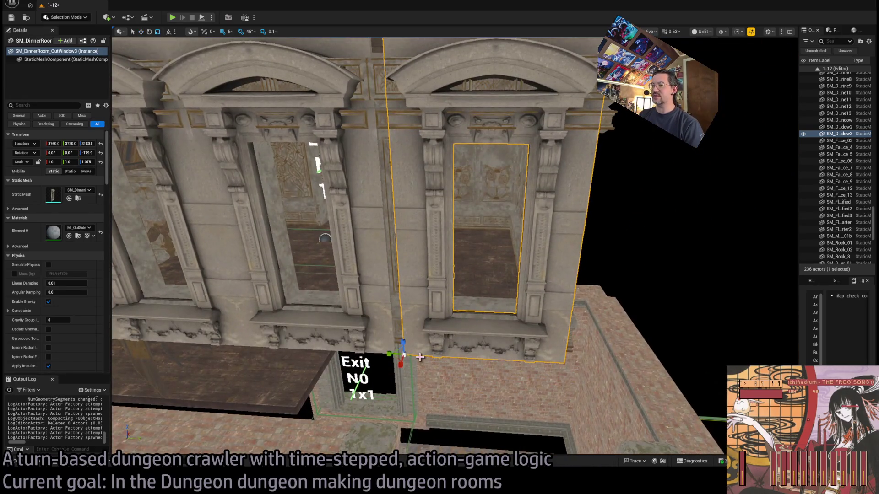
drag(393, 353, 412, 357)
scroll(414, 371, up, 8)
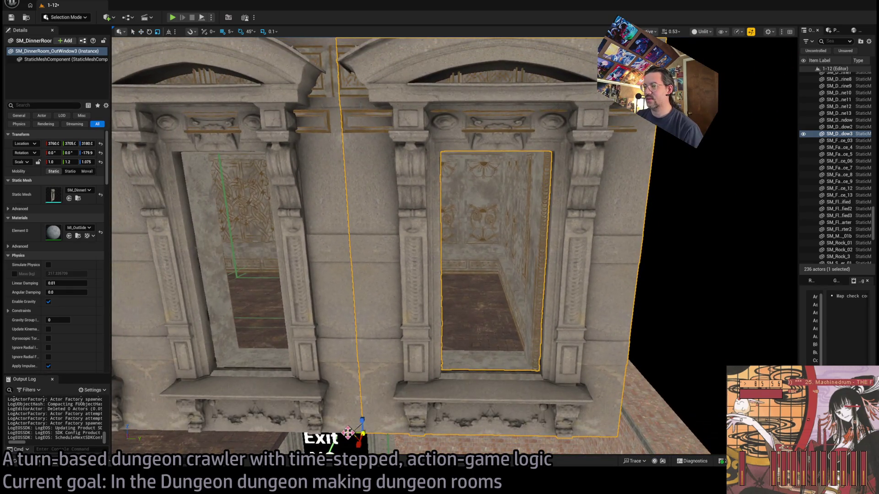
drag(348, 433, 348, 433)
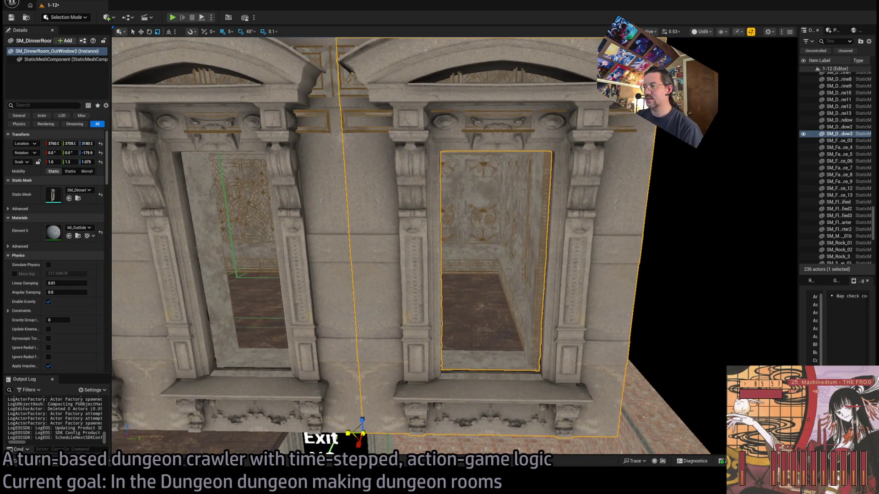
scroll(348, 433, up, 10)
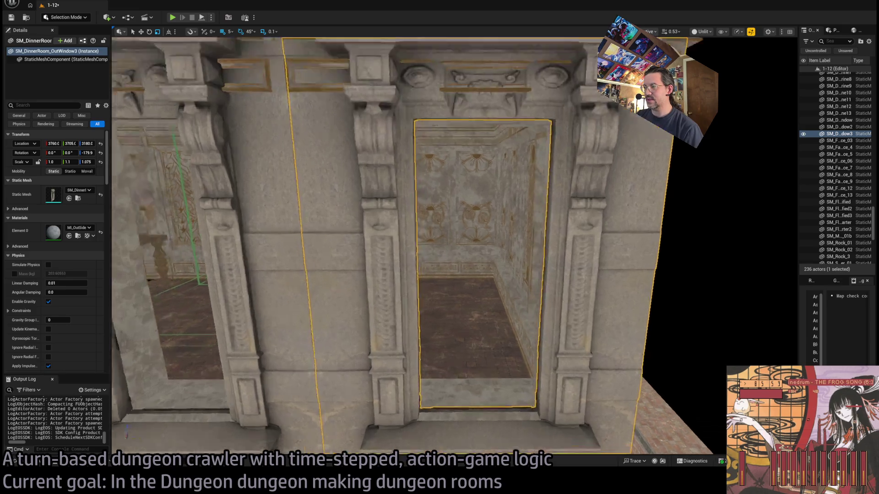
scroll(454, 245, up, 5)
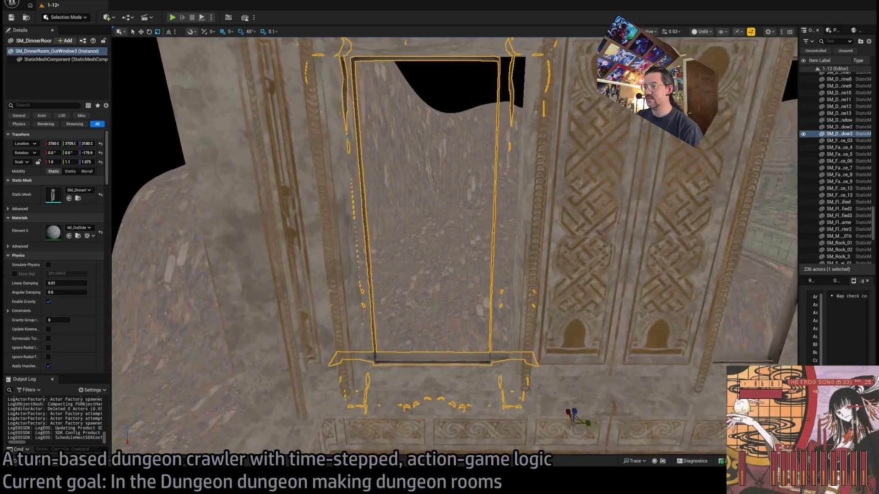
key(f)
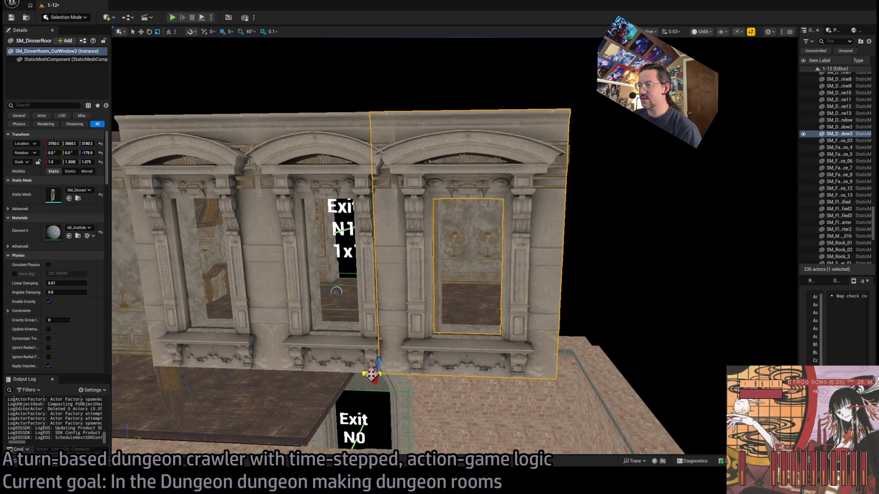
drag(371, 374, 382, 373)
Step: Fly through the window into the room and back out to check the three-window row
key(w)
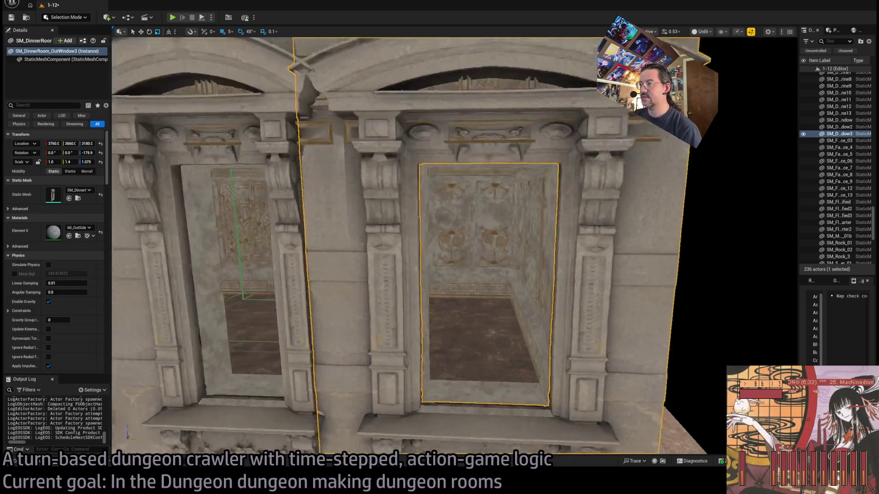
key(w)
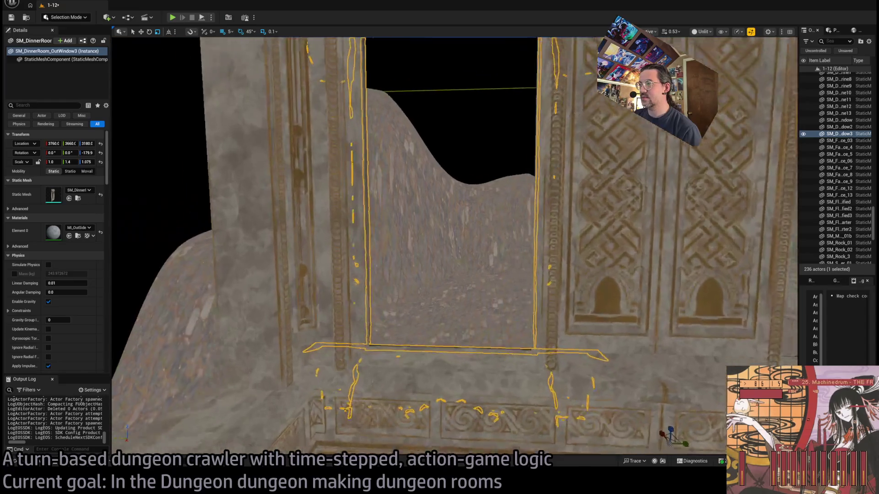
key(w)
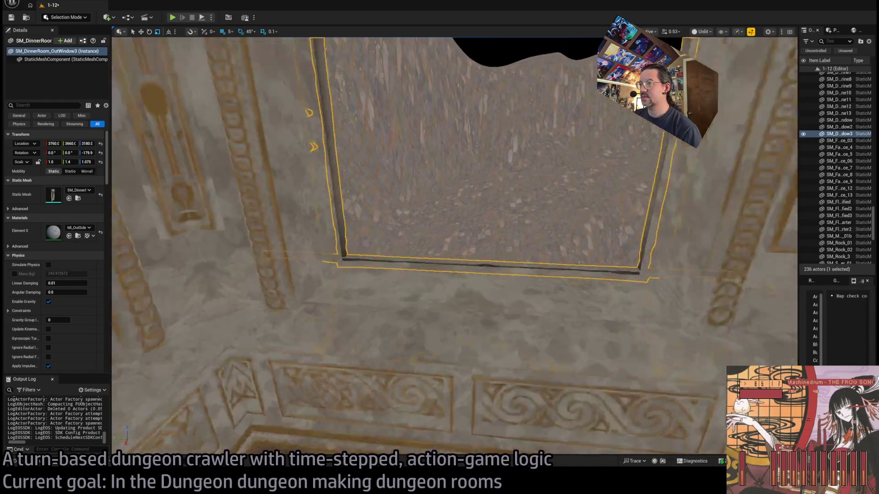
key(s)
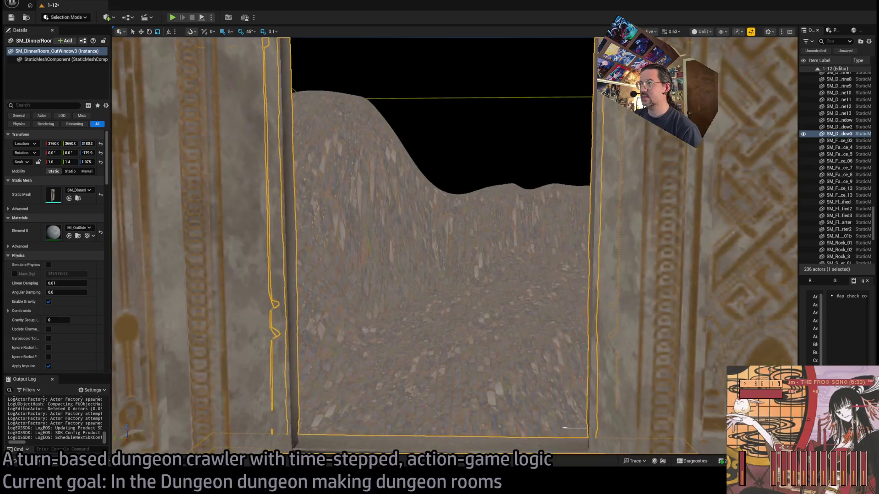
key(s)
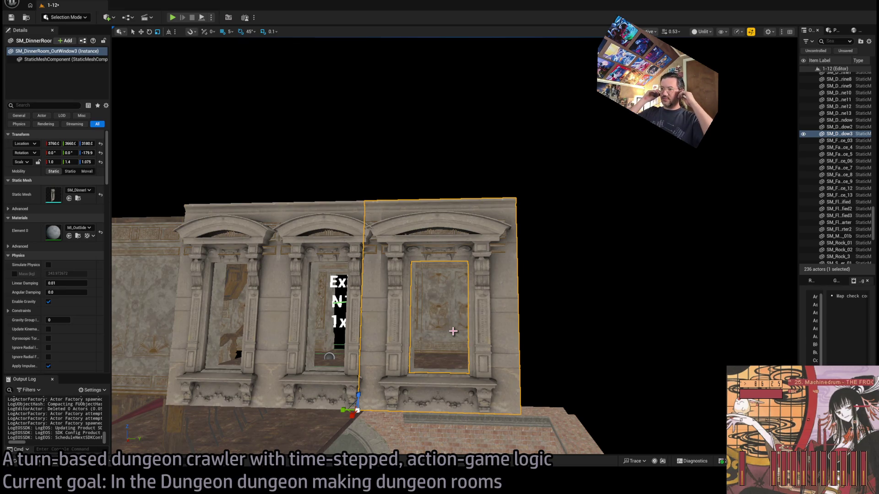
drag(489, 319, 432, 312)
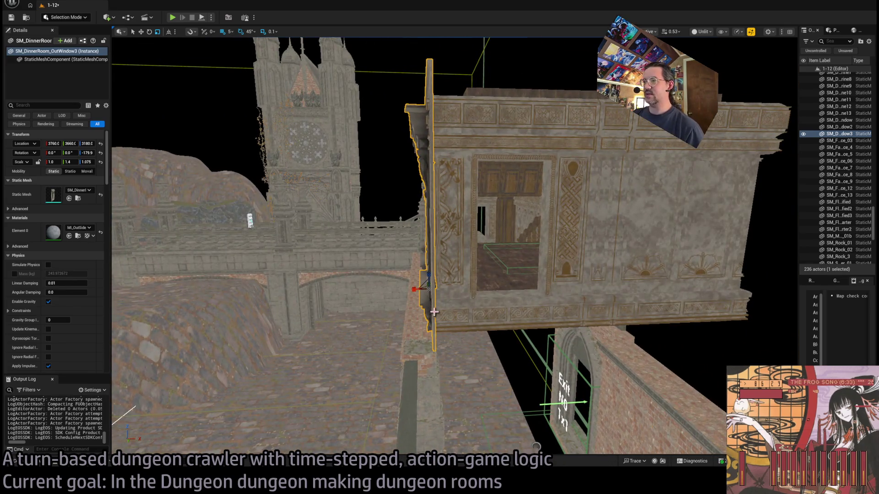
Step: Duplicate the window, turn it 90° on Z and fit it on the side wall, nudged along X
key(w)
key(ctrl+d)
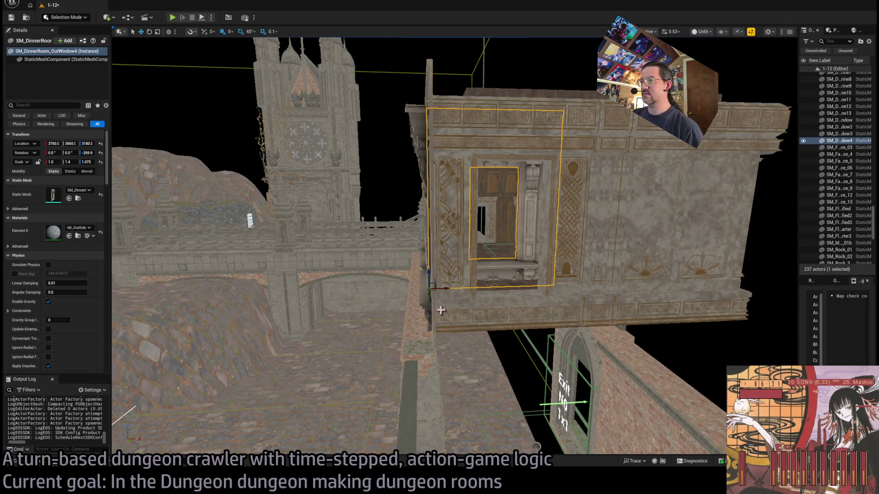
mouse_move(430, 293)
mouse_down()
mouse_move(440, 290)
mouse_move(507, 349)
mouse_up()
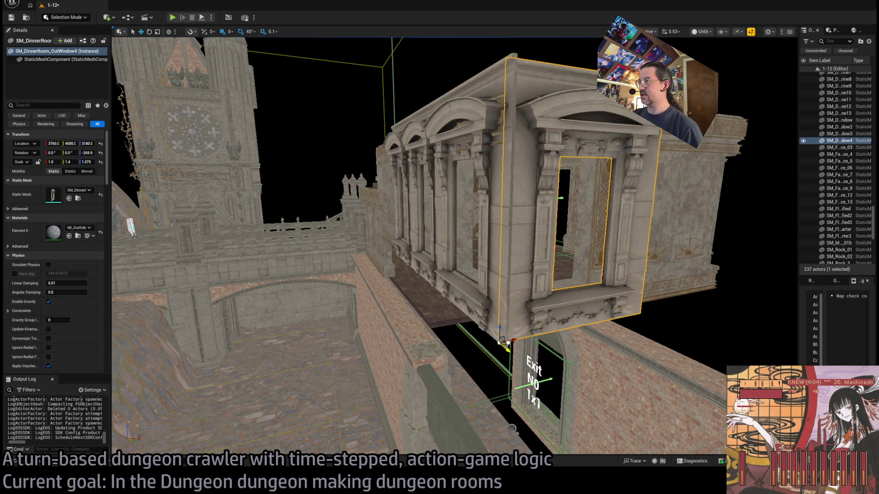
key(f)
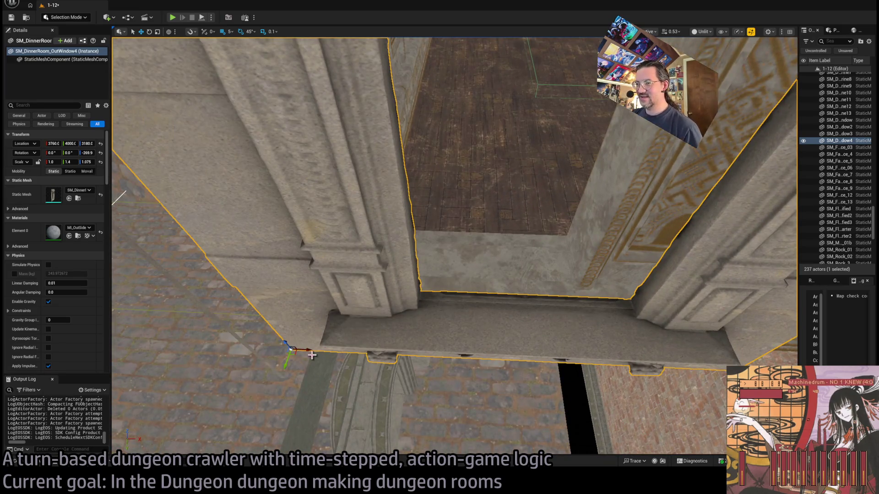
mouse_move(295, 351)
mouse_down()
mouse_move(249, 353)
mouse_move(256, 355)
mouse_up()
Step: Swing the view back to the front facade and select the third front window
key(s)
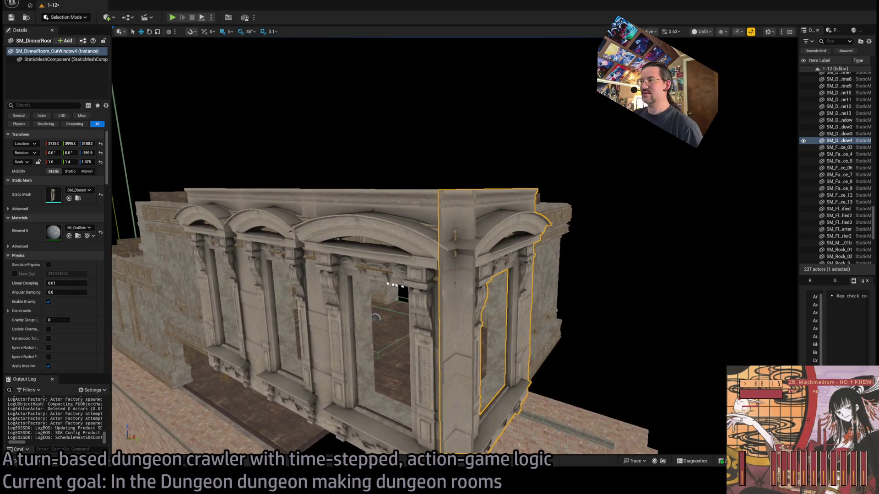
drag(375, 317, 458, 294)
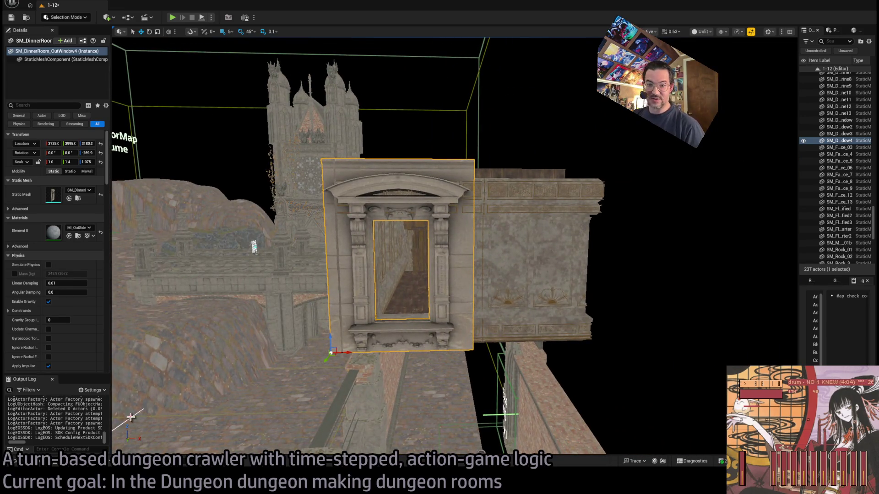
mouse_move(398, 328)
mouse_down()
mouse_move(339, 325)
mouse_move(373, 366)
mouse_move(440, 291)
mouse_up()
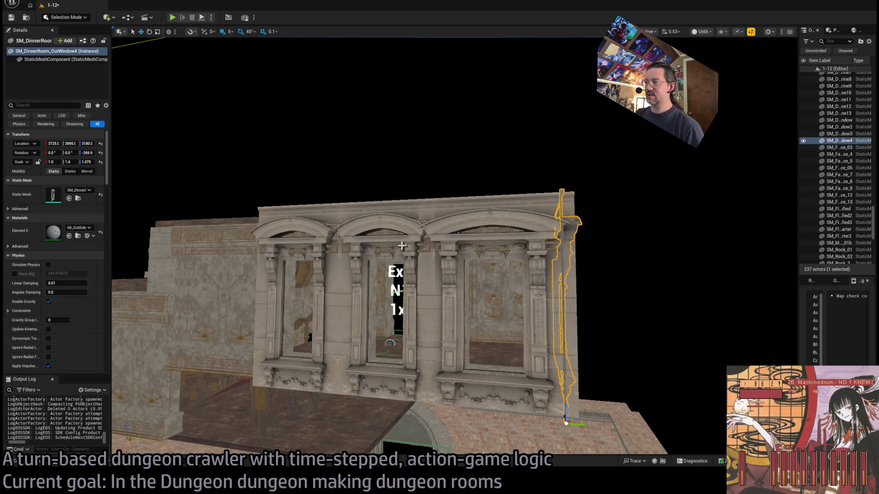
mouse_move(402, 246)
mouse_down()
mouse_move(417, 206)
mouse_move(419, 217)
mouse_up()
click(419, 217)
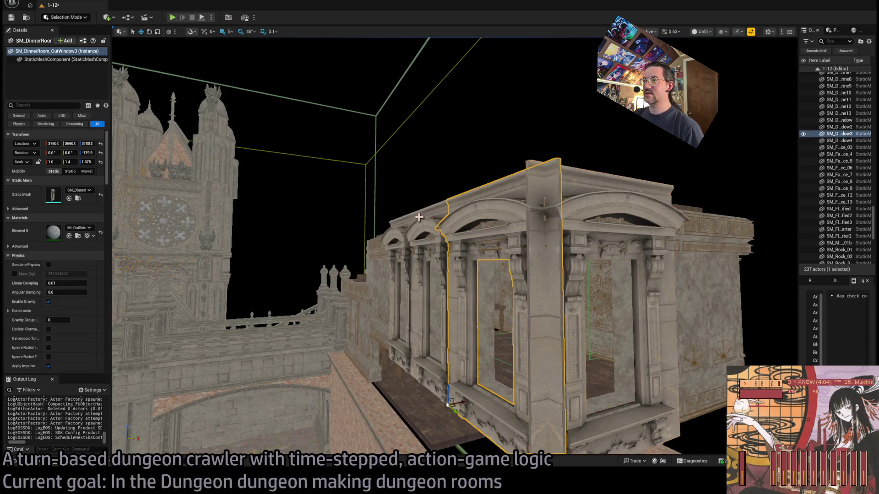
Step: Select all three front windows, undo a trial widening, and shift them along the wall to X 3745
ctrl+click(411, 320)
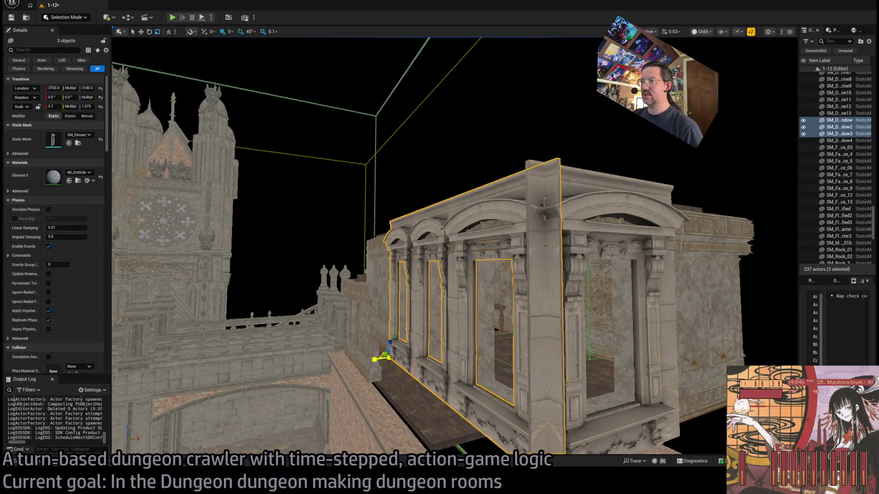
drag(54, 106, 64, 106)
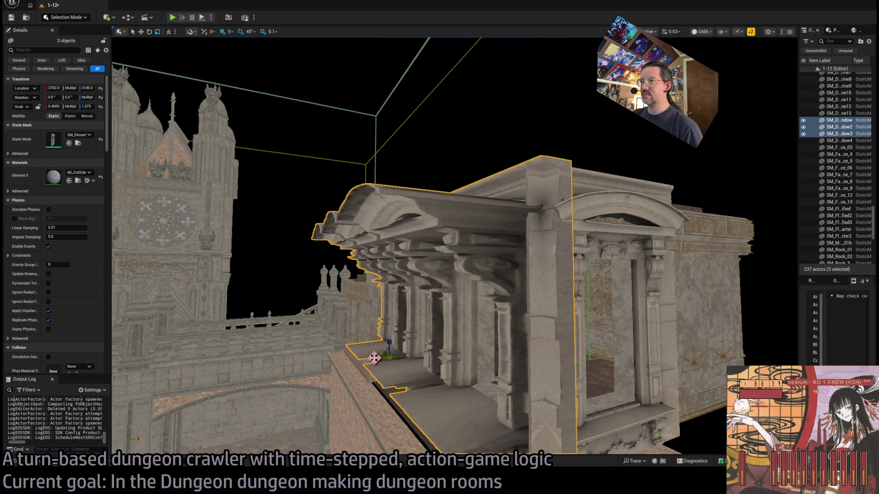
mouse_move(433, 349)
mouse_down()
mouse_move(439, 380)
mouse_move(444, 347)
mouse_up()
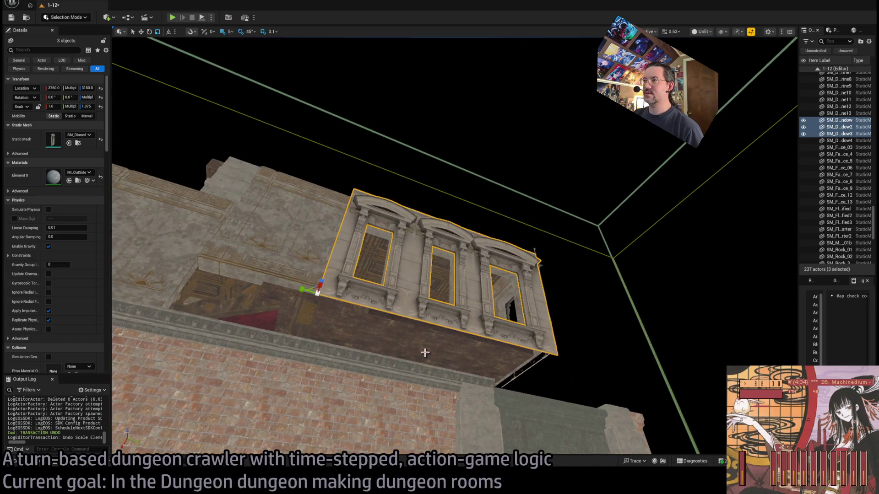
mouse_move(333, 295)
mouse_down()
mouse_move(409, 289)
mouse_move(423, 365)
mouse_up()
key(ctrl+z)
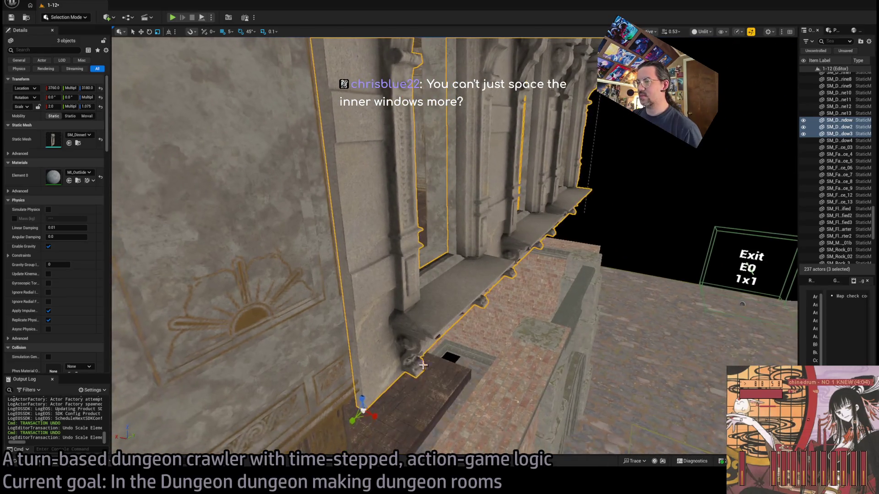
drag(351, 405, 366, 427)
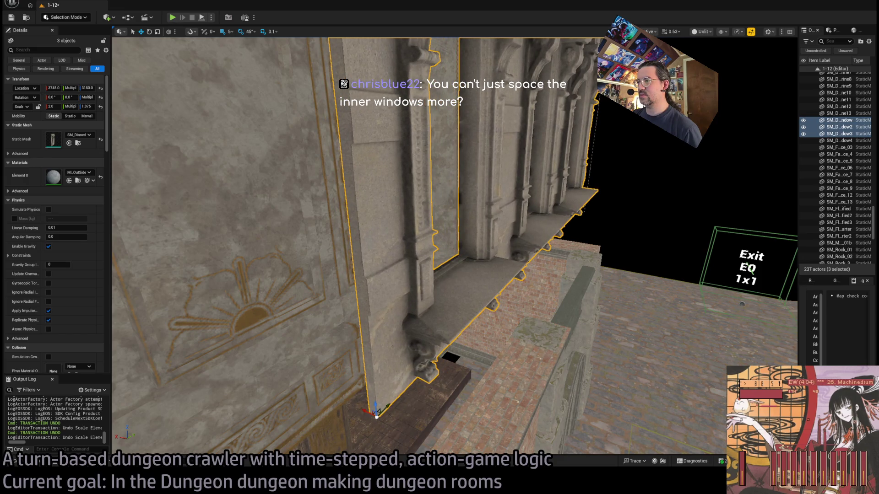
key(f)
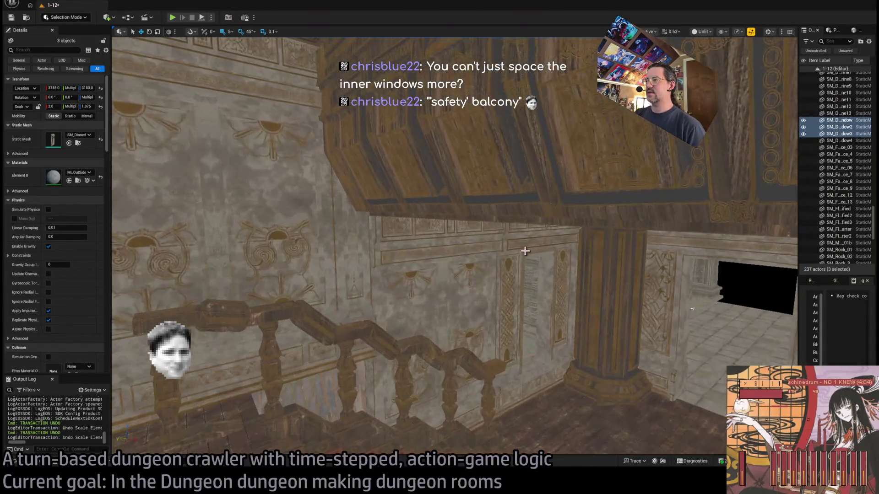
click(525, 250)
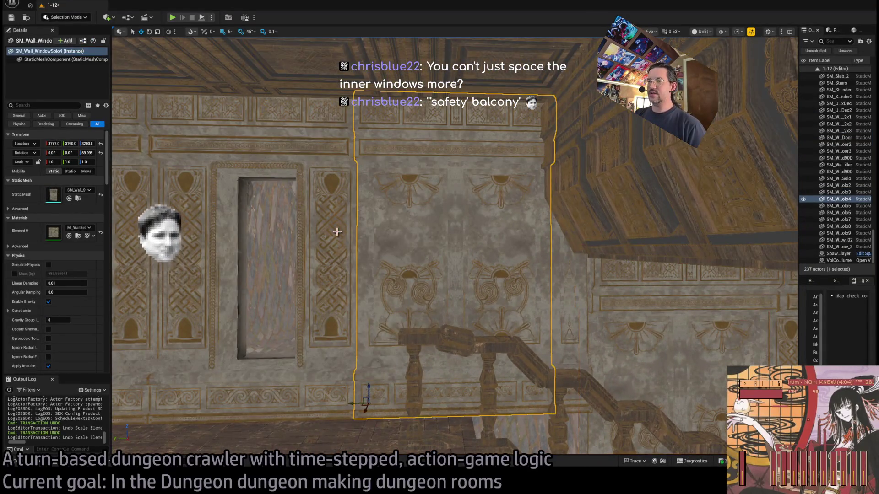
Step: Select the outer window OutWindow4, frame it, and nudge its Y location slightly
click(337, 232)
click(310, 258)
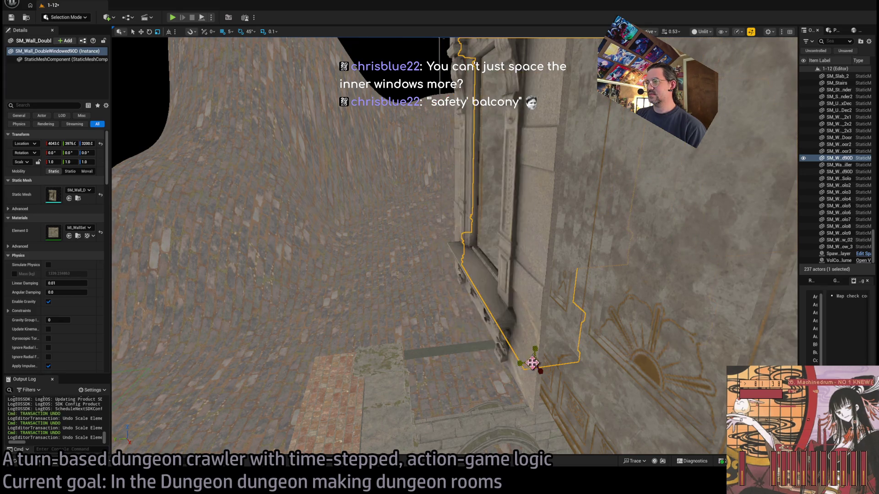
click(532, 376)
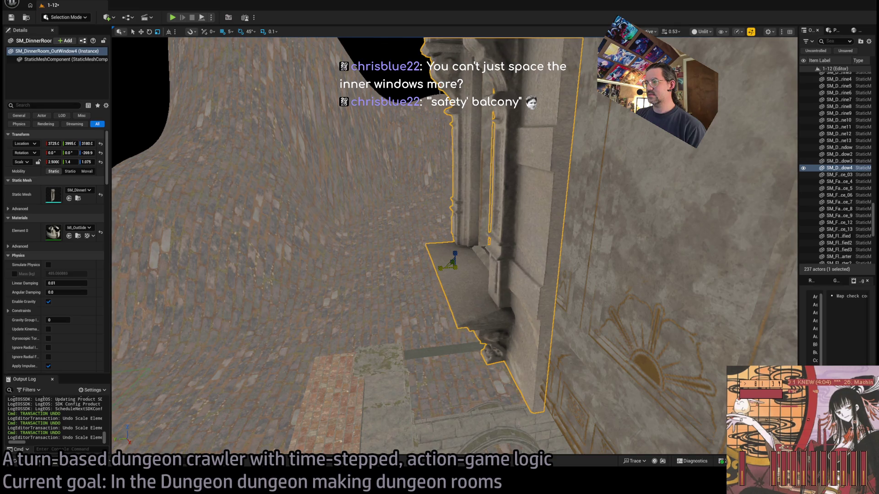
key(f)
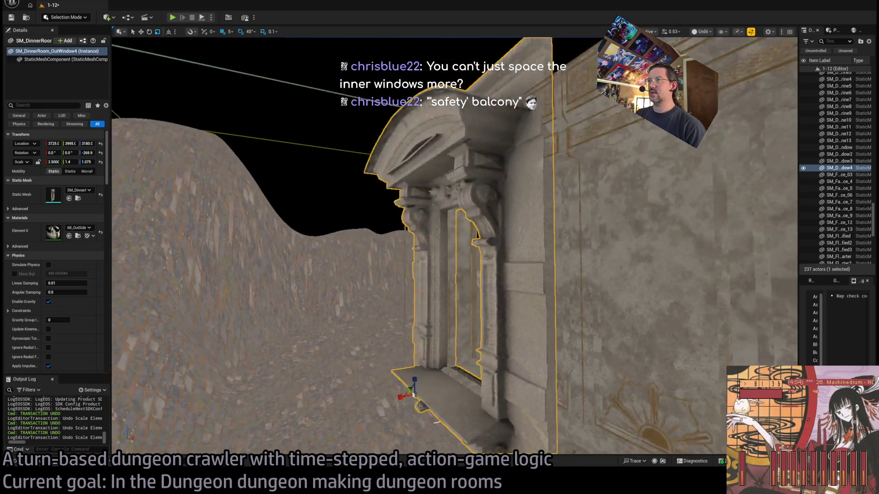
key(w)
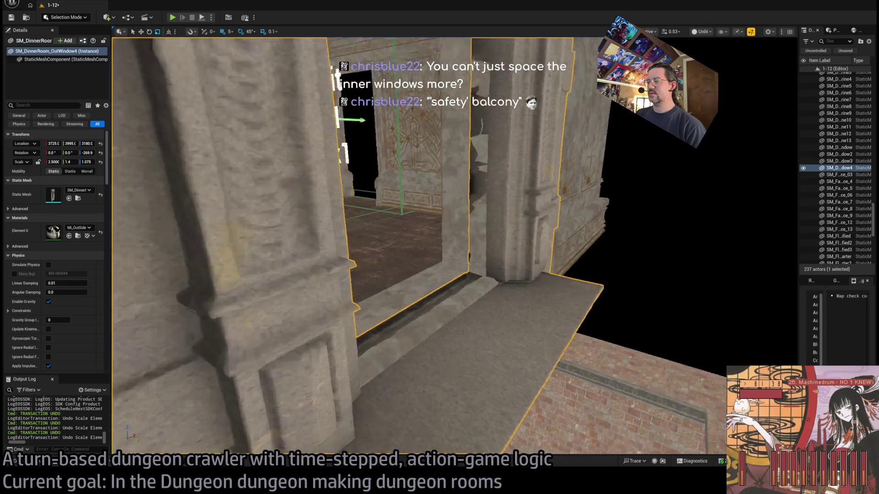
key(w)
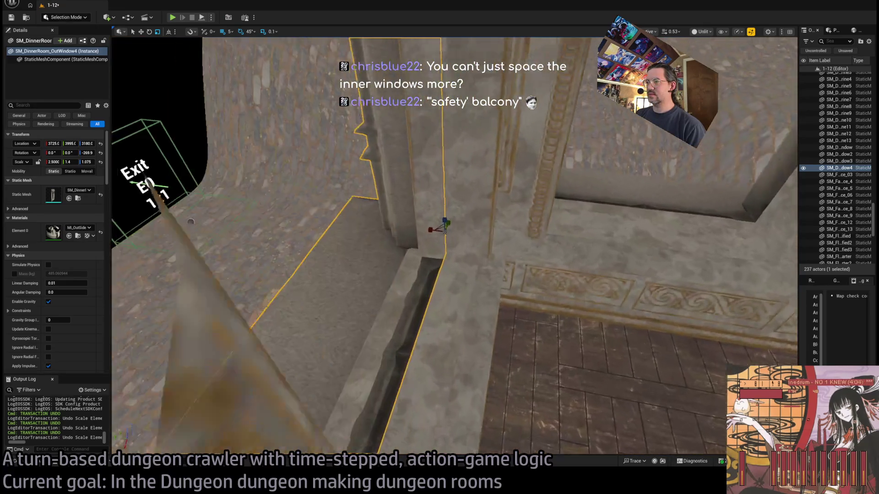
key(w)
drag(422, 232, 413, 234)
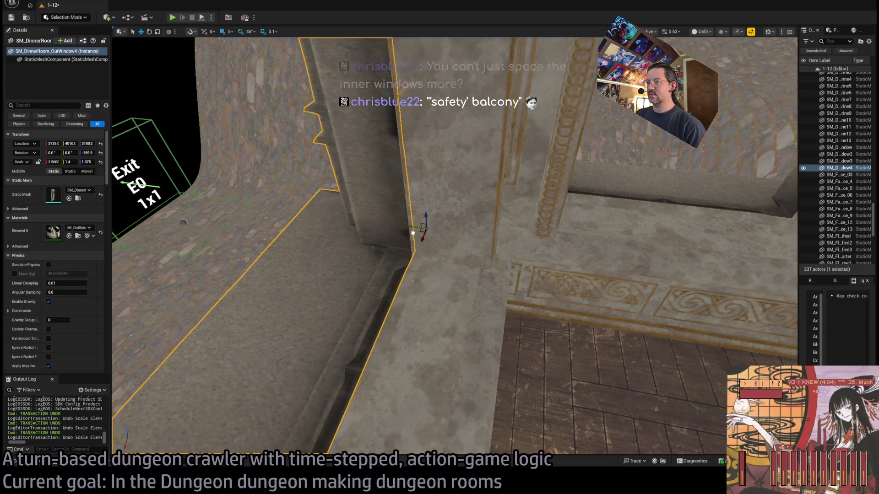
key(f)
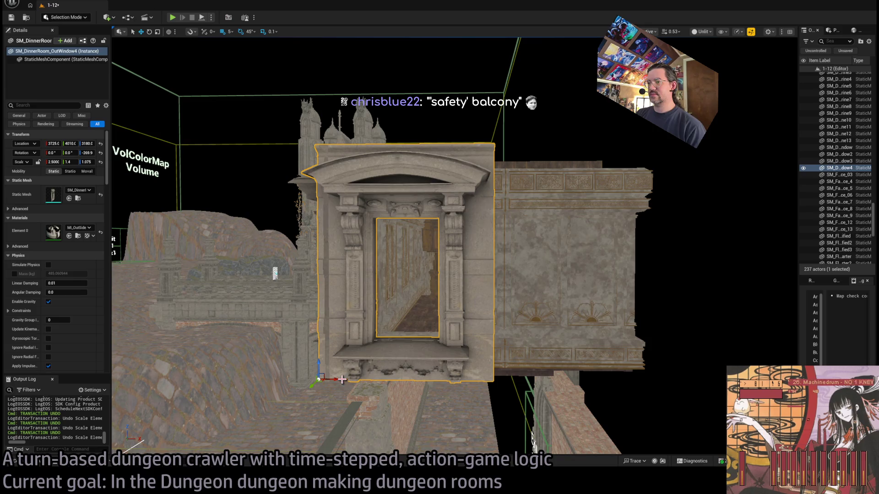
Step: Alt-drag a window copy to 4090, 4010, 3180, reset its scale to 1, and show Exterior meshes
drag(342, 380, 512, 373)
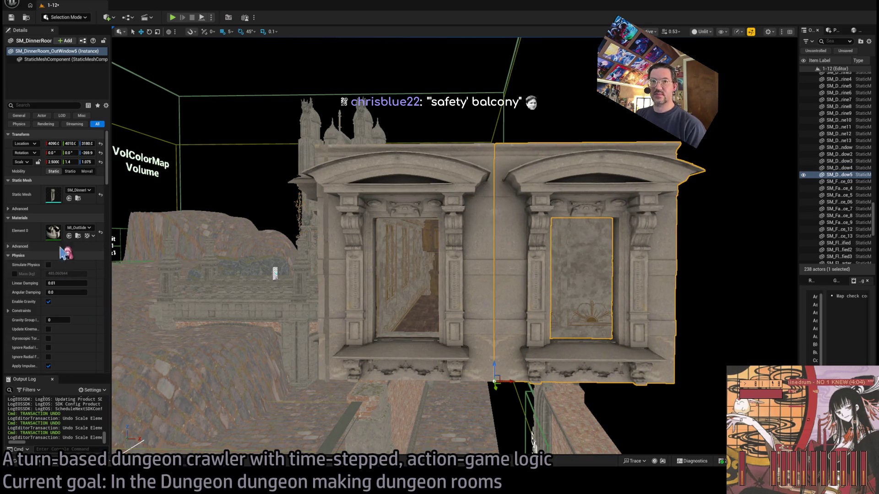
text(1)
key(Return)
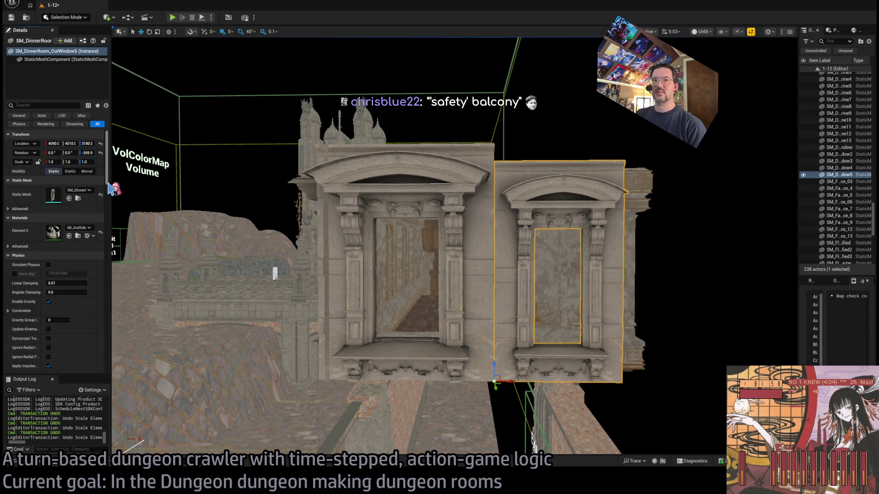
key(ctrl+space)
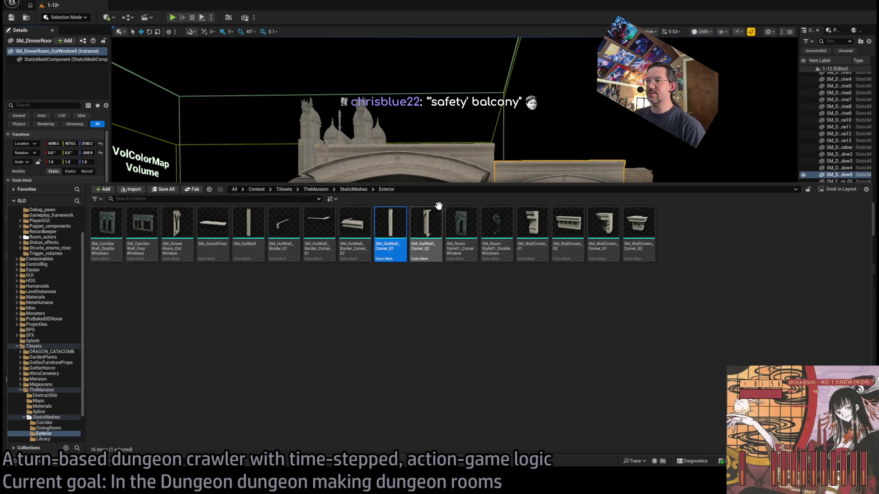
Step: Swap the copied window's static mesh for SM_OutWall and rotate it -90° on Z
key(ctrl+space)
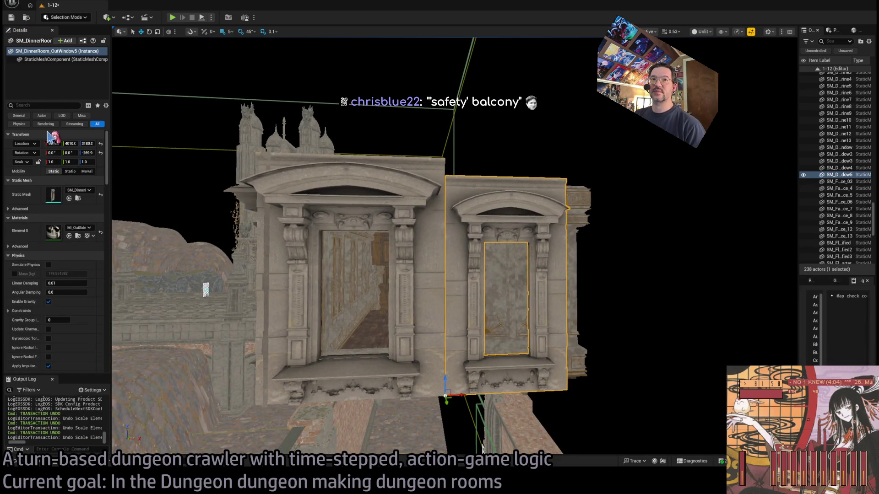
click(68, 198)
key(f)
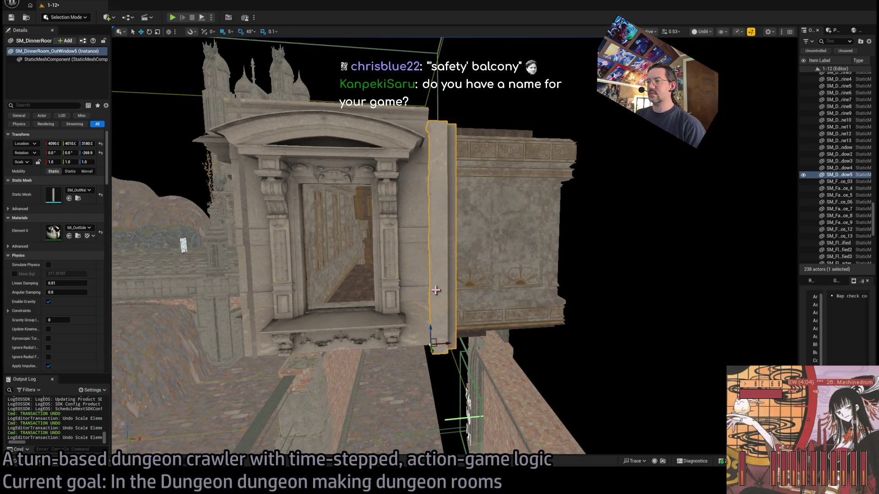
key(ctrl+space)
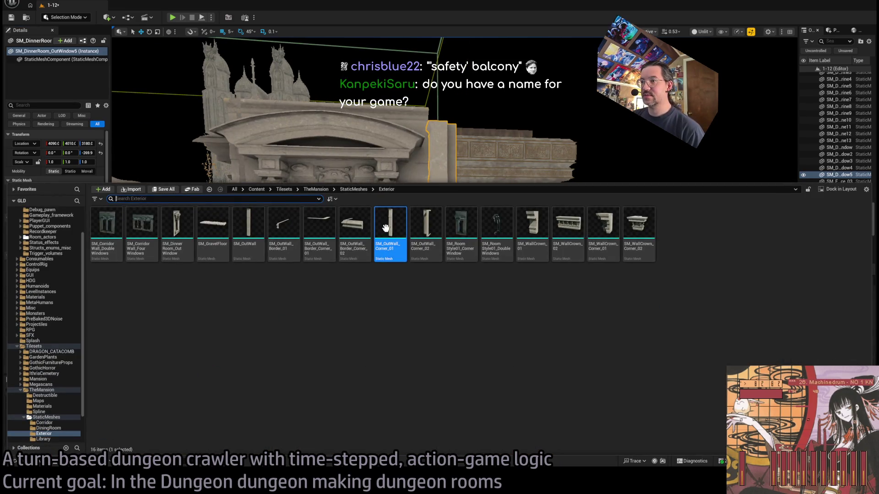
click(249, 223)
key(ctrl+space)
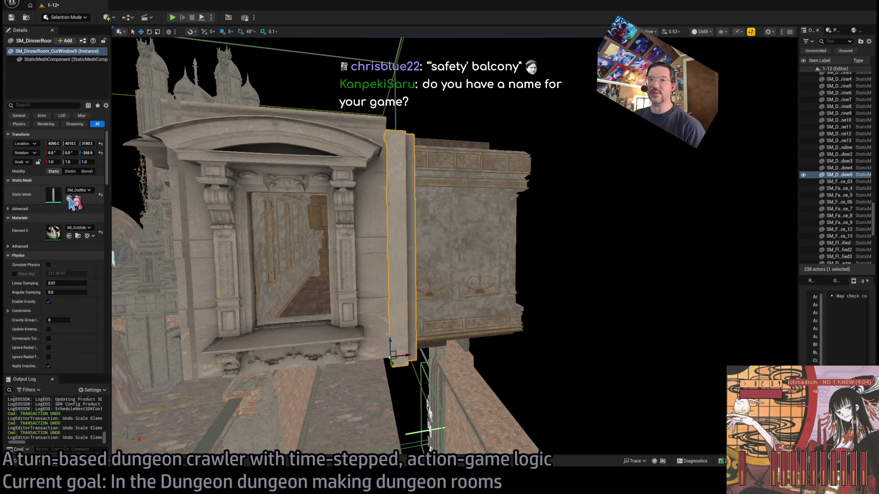
click(69, 198)
key(f)
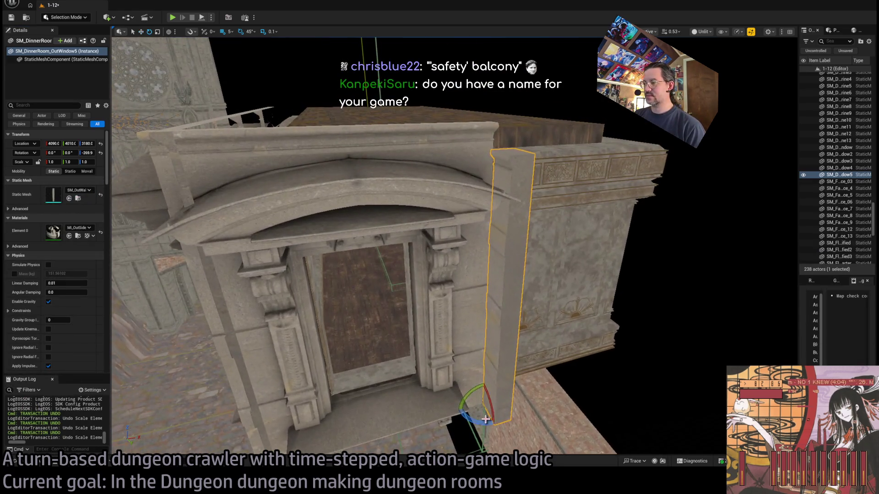
drag(486, 419, 506, 395)
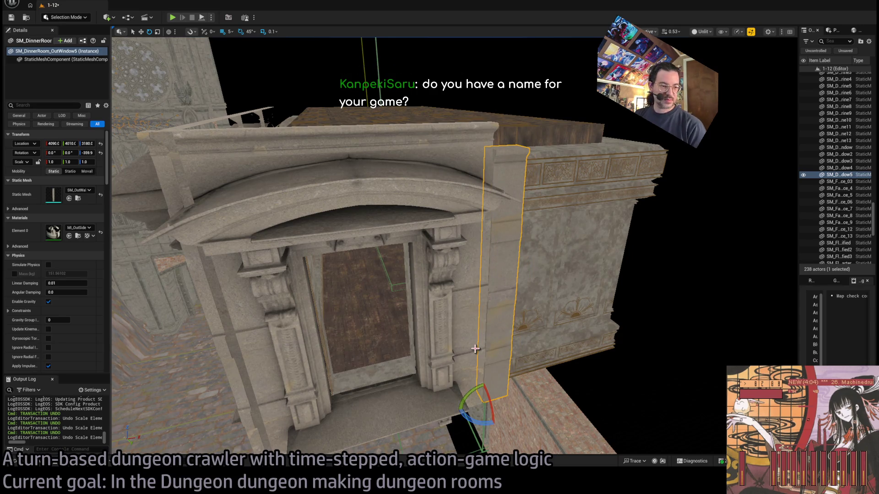
Step: Select the wall panel beside the window and Alt-drag a copy to its right along X
mouse_move(471, 338)
mouse_down()
mouse_move(463, 451)
mouse_move(472, 321)
mouse_up()
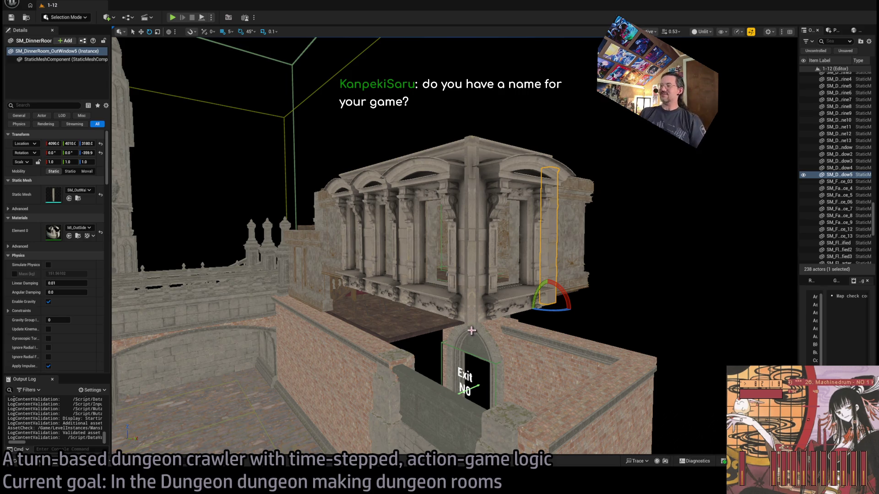
mouse_move(472, 321)
mouse_down()
mouse_move(459, 314)
mouse_move(463, 284)
mouse_move(500, 300)
mouse_move(478, 293)
mouse_move(423, 229)
mouse_move(422, 341)
mouse_up()
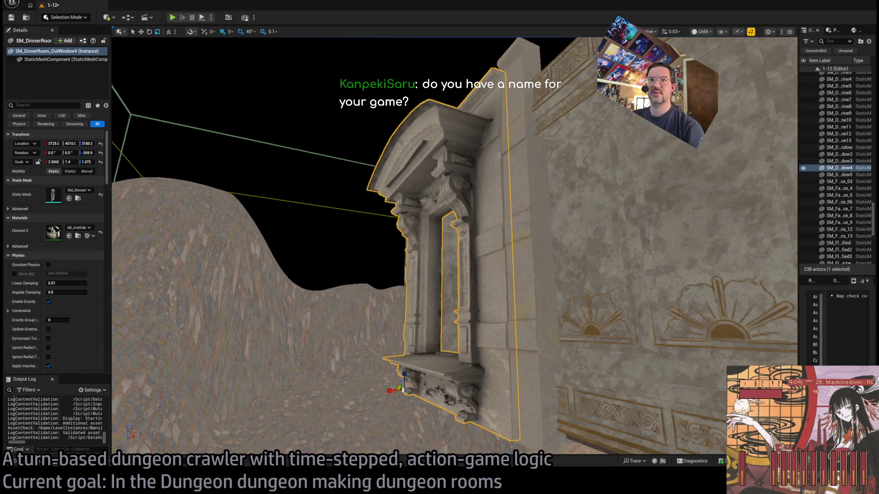
click(521, 229)
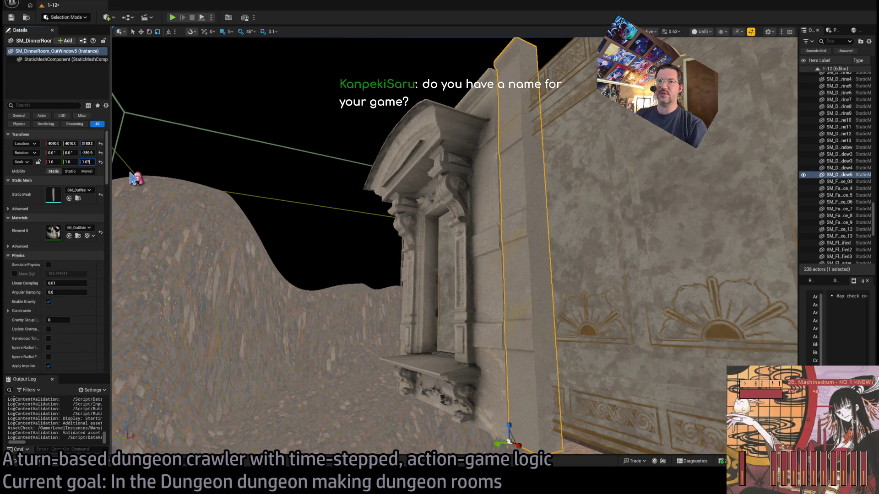
drag(290, 180, 291, 234)
mouse_move(454, 275)
mouse_down()
mouse_move(454, 310)
mouse_move(439, 300)
mouse_move(443, 242)
mouse_move(443, 300)
mouse_up()
key(w)
key(ctrl+z)
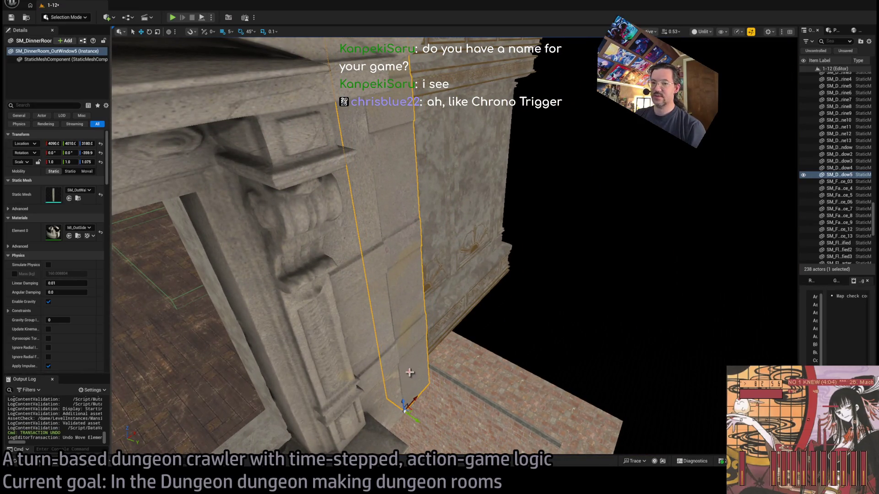
mouse_move(410, 373)
mouse_down()
mouse_move(430, 403)
mouse_move(423, 423)
mouse_up()
drag(372, 398, 410, 385)
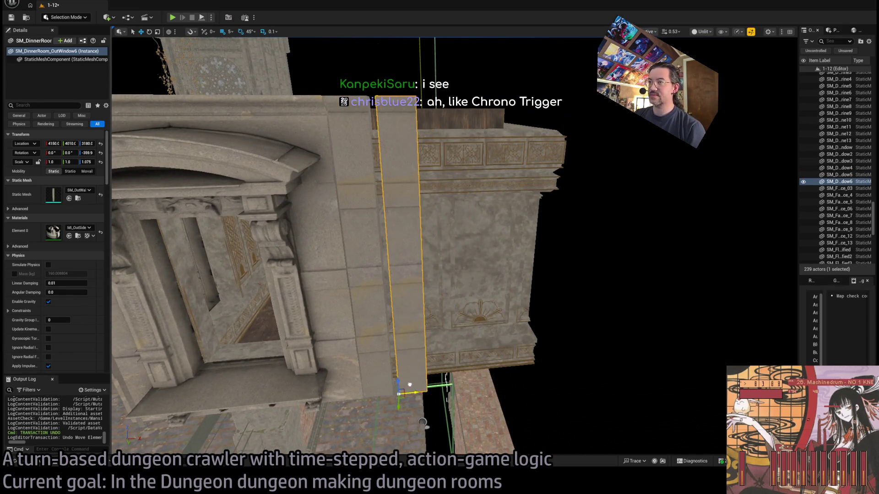
Step: Select both wall panels and Alt-drag copies further along the wall
ctrl+click(396, 368)
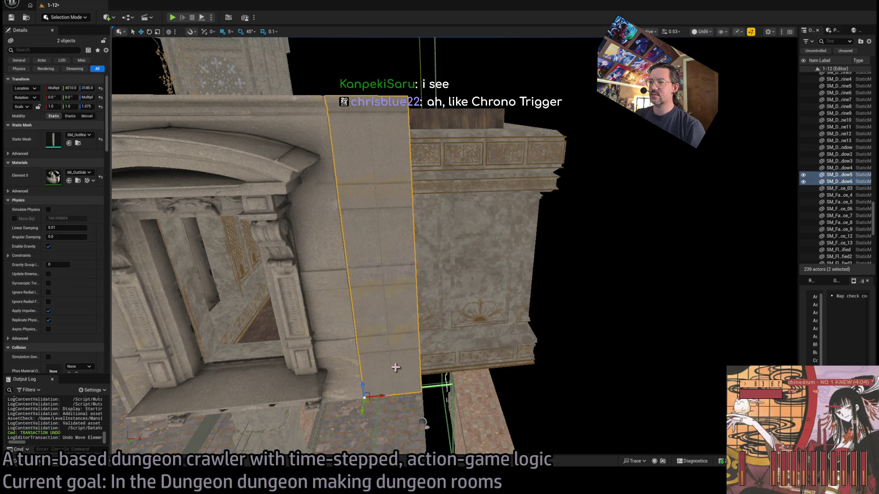
drag(378, 395, 495, 388)
scroll(491, 388, down, 5)
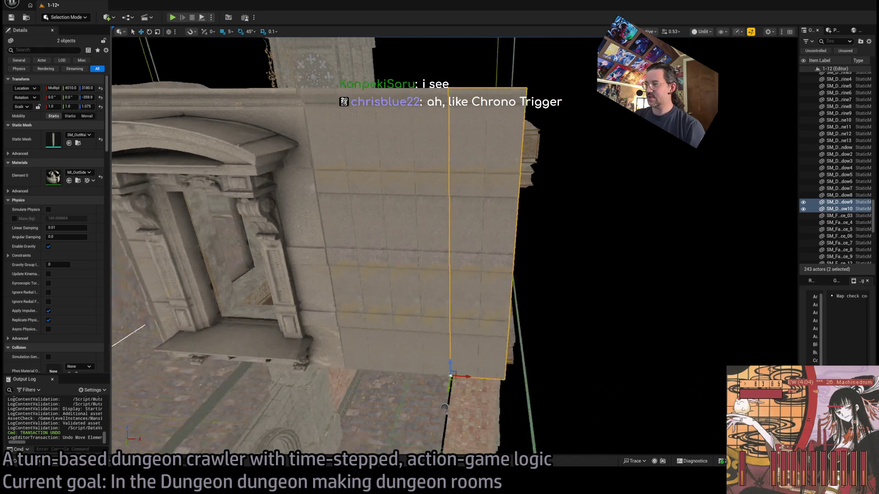
mouse_move(457, 432)
mouse_down()
mouse_move(531, 414)
mouse_move(522, 275)
mouse_up()
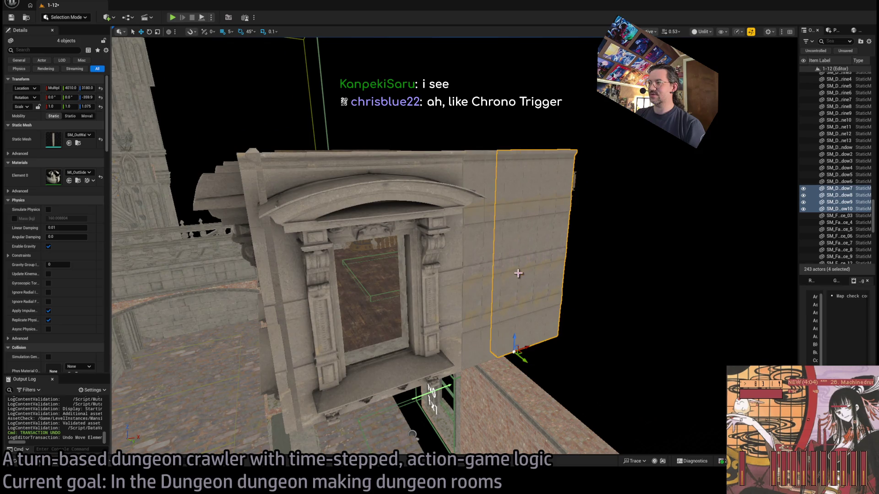
Step: Copy six wall panels onto the left wall and delete the one stray piece
ctrl+click(487, 282)
mouse_move(484, 312)
mouse_down()
mouse_move(531, 300)
mouse_move(512, 288)
mouse_move(513, 275)
mouse_up()
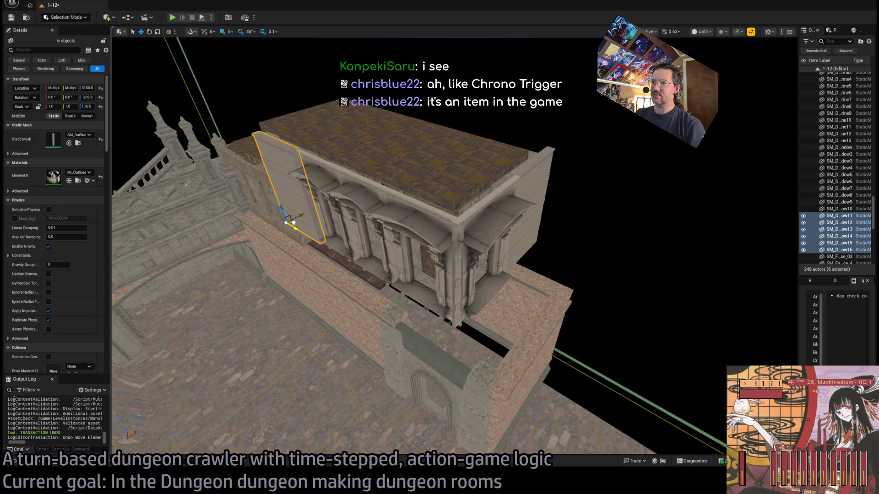
key(f)
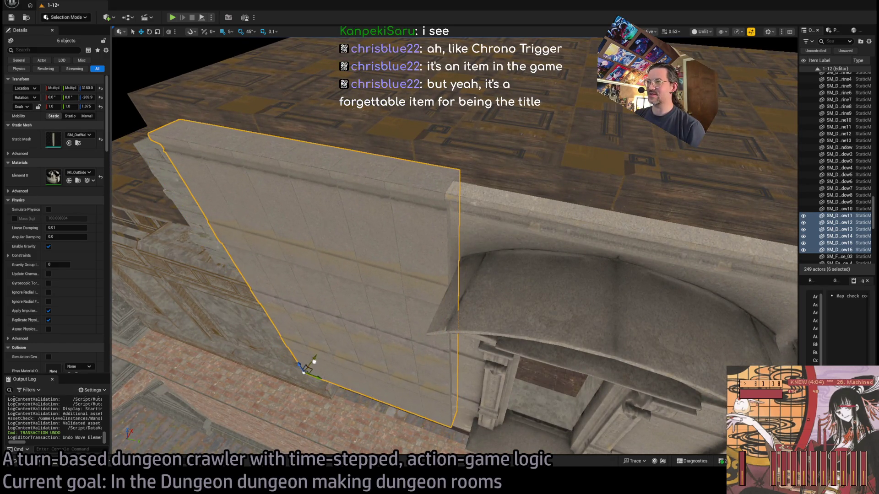
mouse_move(309, 366)
mouse_down()
mouse_move(314, 377)
mouse_move(299, 357)
mouse_up()
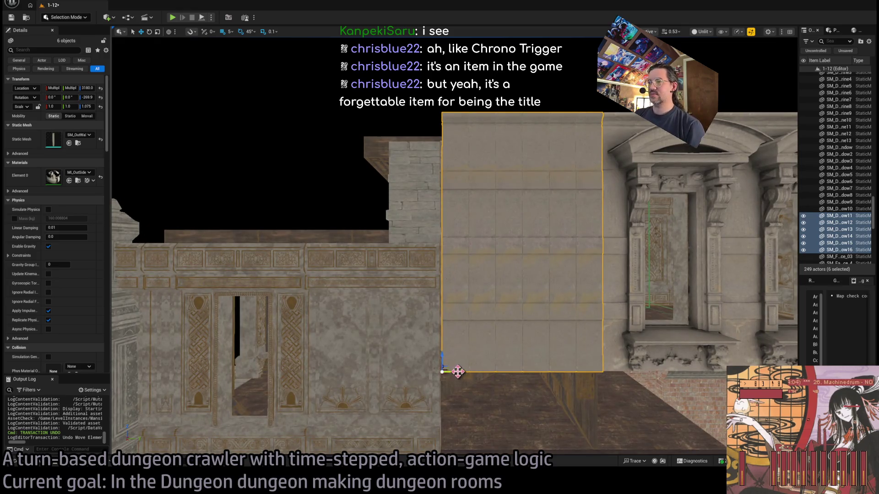
drag(458, 371, 297, 371)
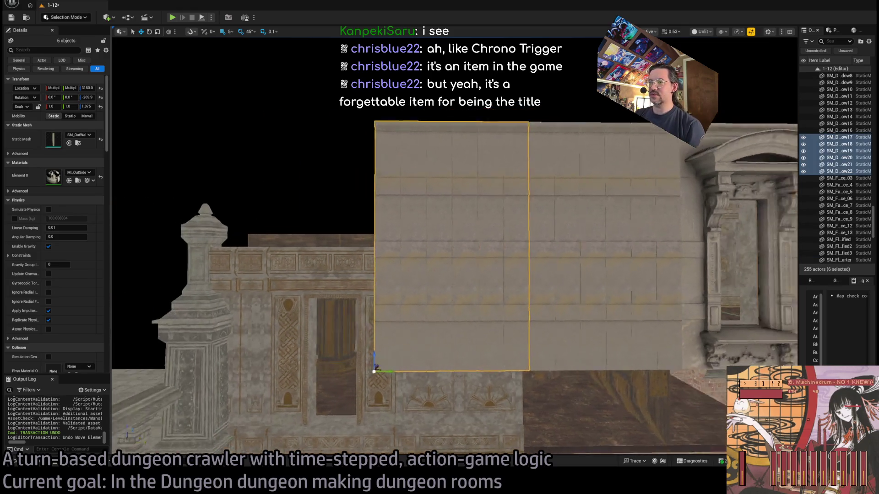
click(456, 298)
key(Delete)
click(473, 298)
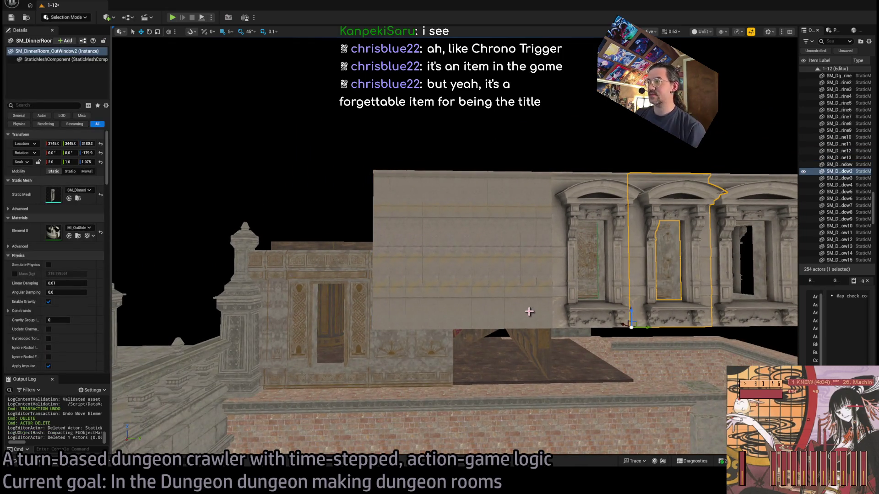
Step: Alt-drag a copy of the leftmost window onto the left wall and fly through to inspect it
click(571, 267)
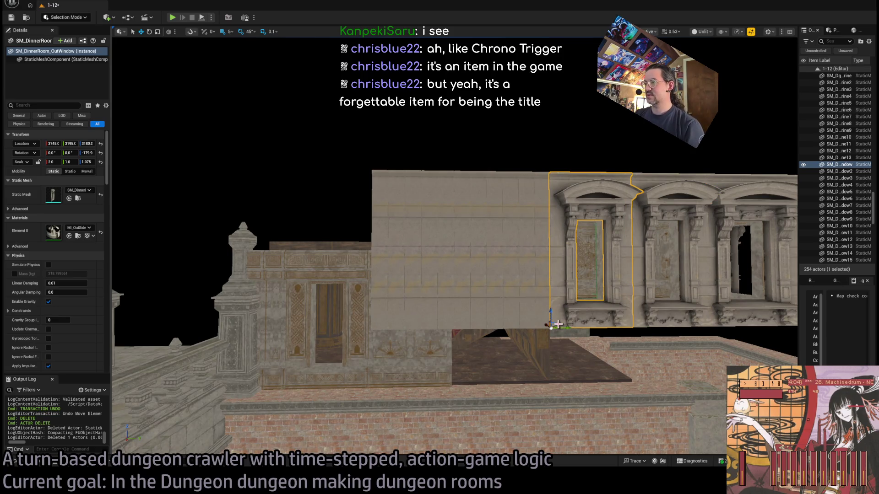
mouse_move(558, 324)
alt+mouse_down()
mouse_move(455, 320)
mouse_move(280, 397)
alt+mouse_up()
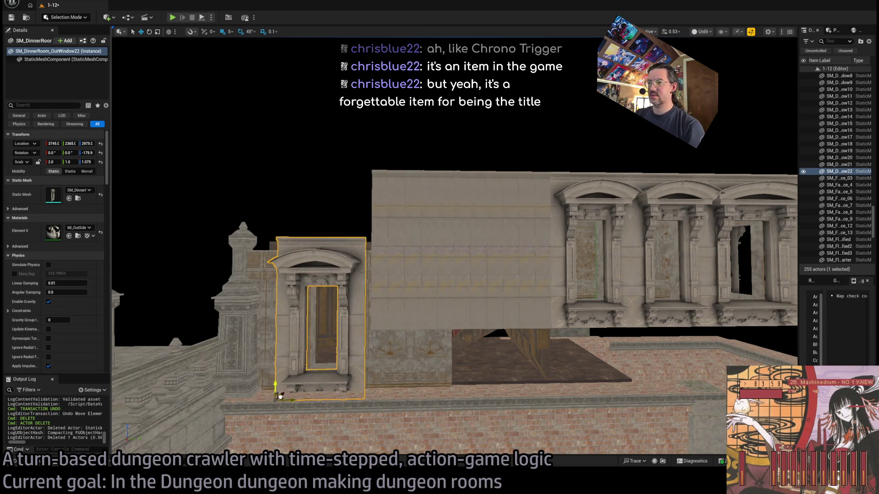
mouse_move(331, 335)
alt+mouse_down()
mouse_move(286, 326)
mouse_move(259, 299)
mouse_move(345, 403)
alt+mouse_up()
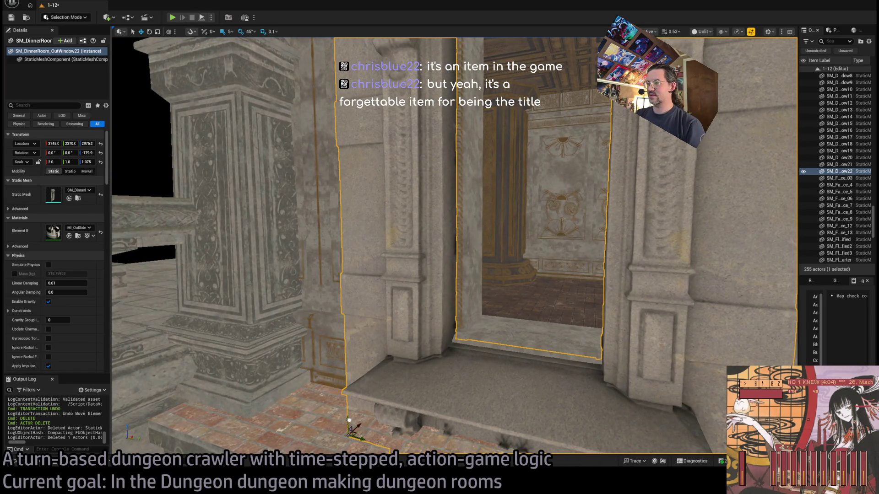
mouse_move(364, 394)
mouse_down()
mouse_move(364, 293)
mouse_move(496, 432)
mouse_up()
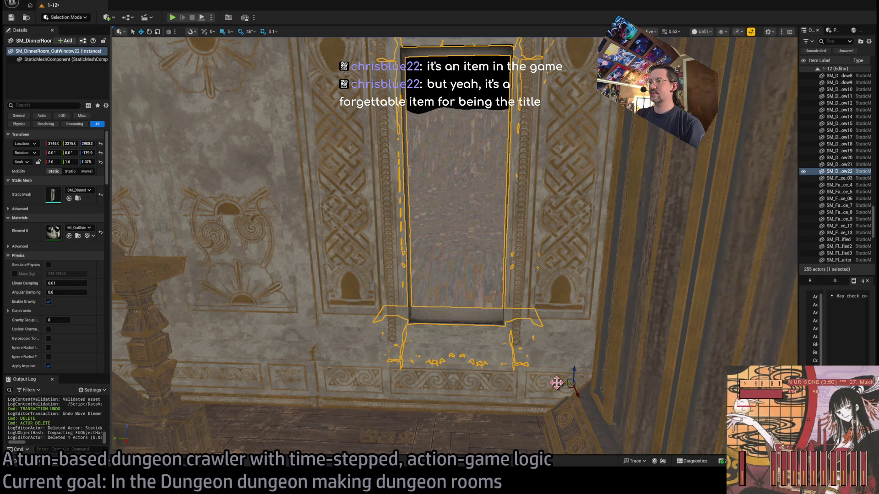
mouse_move(557, 383)
mouse_down()
mouse_move(556, 316)
mouse_move(556, 353)
mouse_move(524, 288)
mouse_up()
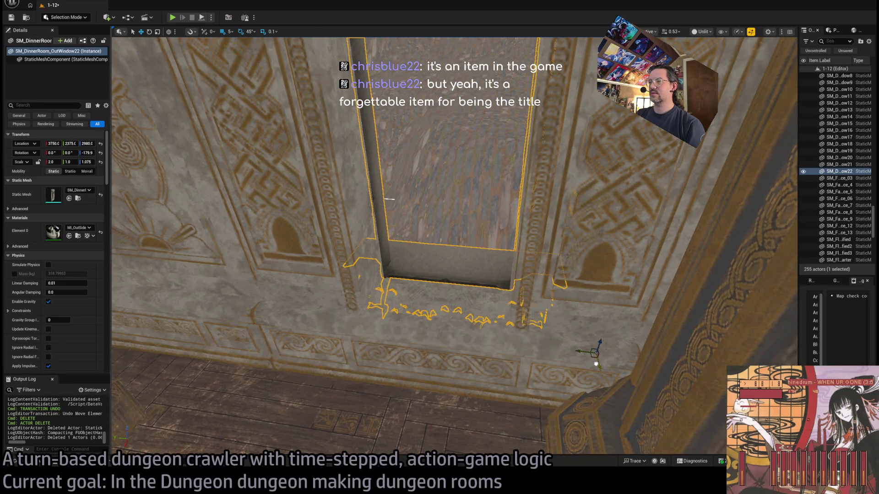
mouse_move(592, 363)
mouse_down()
mouse_move(592, 321)
mouse_move(592, 357)
mouse_move(557, 308)
mouse_up()
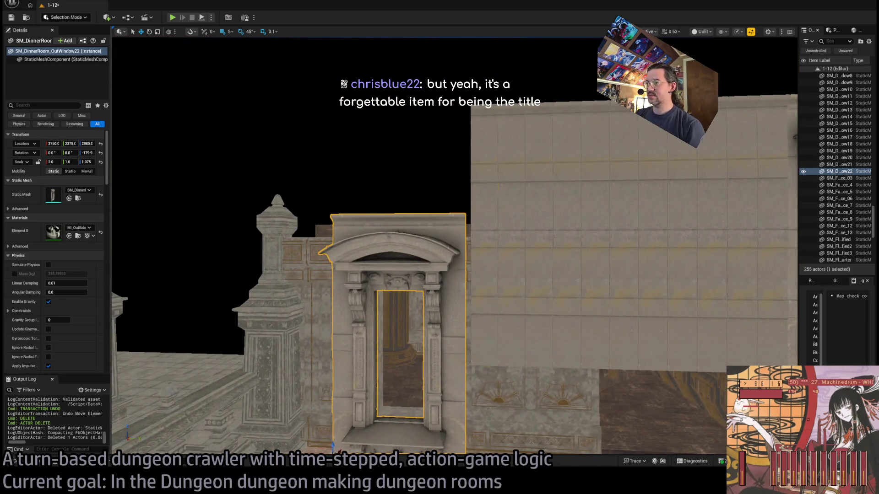
Step: Select the OutWindow21 wall piece and locate its mesh in the Content Drawer with Ctrl+B
click(477, 368)
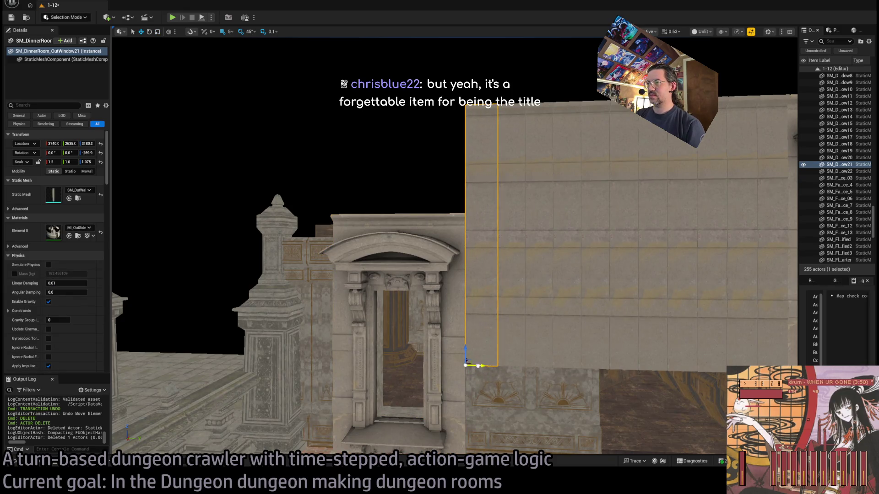
scroll(496, 377, down, 5)
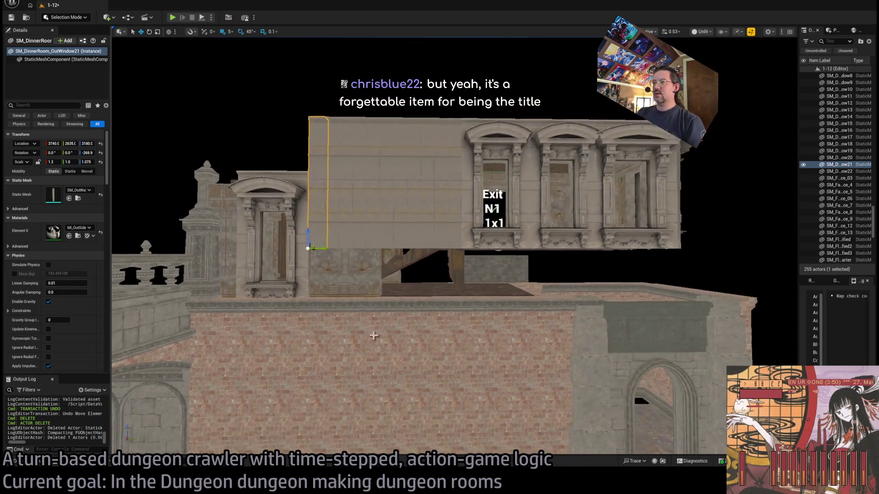
key(ctrl+b)
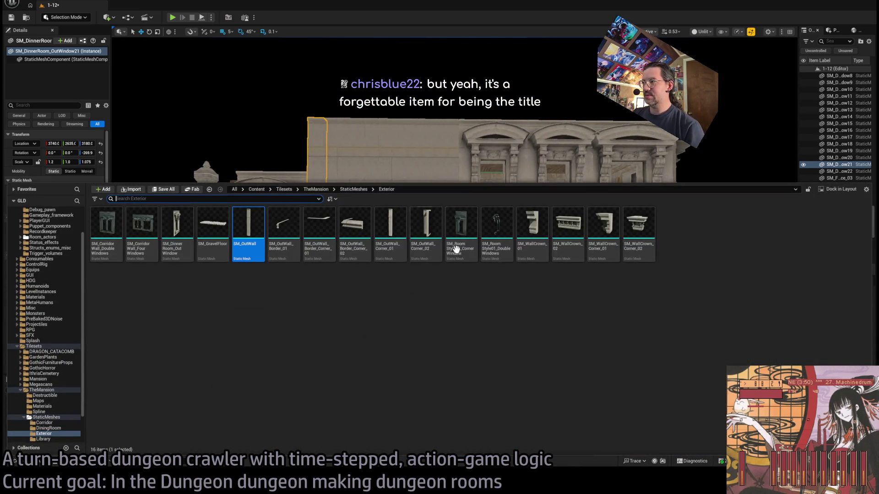
Step: Place a 1.3-scale SM_WallCrown_02 balustrade on the brick wall, save, and play-test the level
mouse_move(567, 224)
mouse_down()
mouse_move(338, 289)
mouse_move(343, 311)
mouse_move(340, 284)
mouse_move(412, 275)
mouse_move(419, 262)
mouse_move(430, 289)
mouse_move(321, 270)
mouse_move(453, 321)
mouse_move(455, 304)
mouse_move(476, 306)
mouse_move(456, 295)
mouse_move(572, 293)
mouse_move(503, 275)
mouse_move(353, 304)
mouse_move(369, 309)
mouse_up()
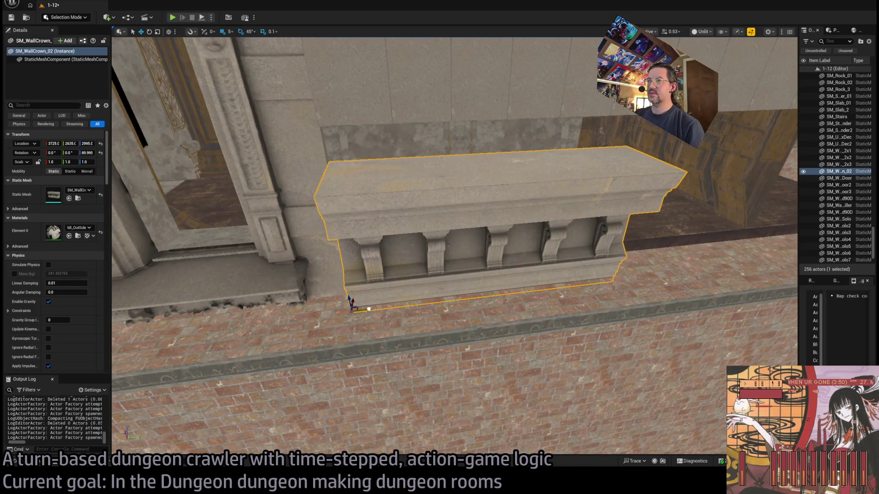
scroll(369, 310, down, 1)
scroll(373, 298, down, 5)
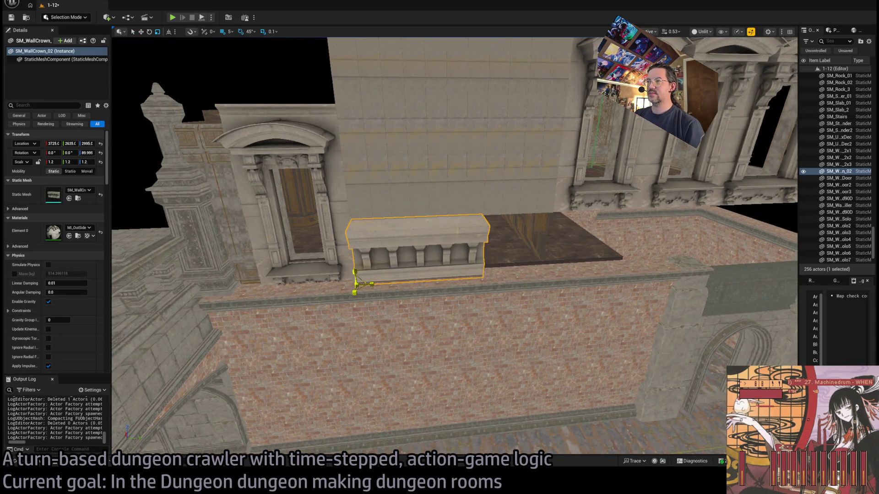
mouse_move(372, 298)
mouse_down()
mouse_move(398, 269)
mouse_move(407, 296)
mouse_move(415, 283)
mouse_up()
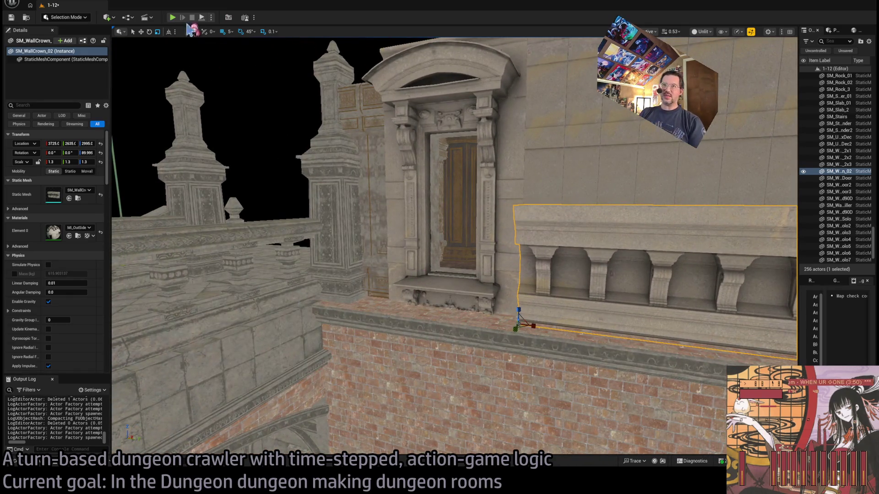
key(ctrl+s)
key(alt+p)
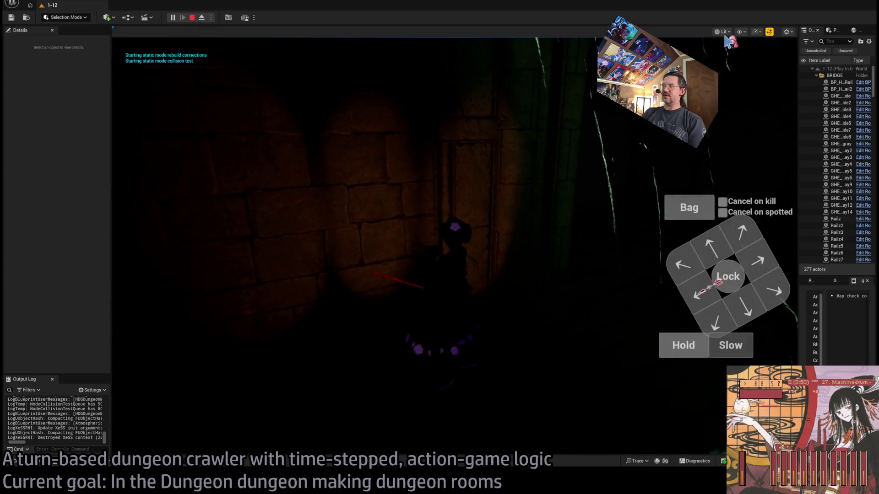
Step: Check the walls in unlit view during play, then stop Play-In-Editor
key(F2)
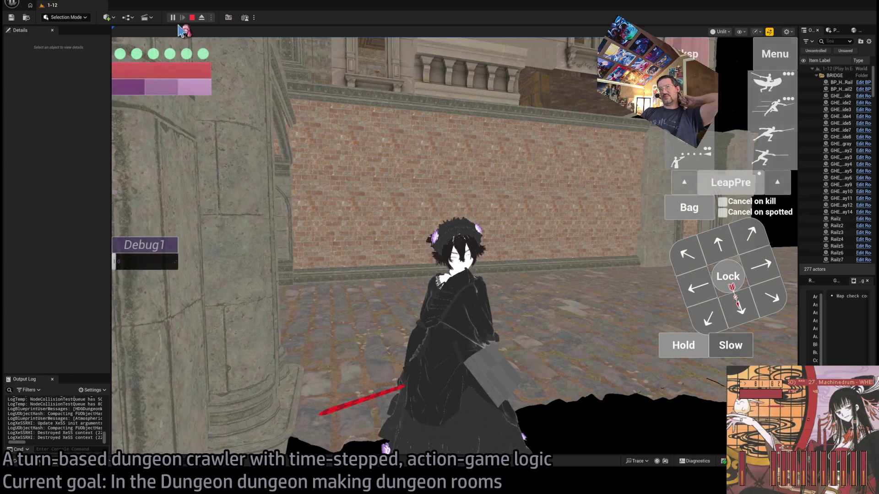
click(193, 18)
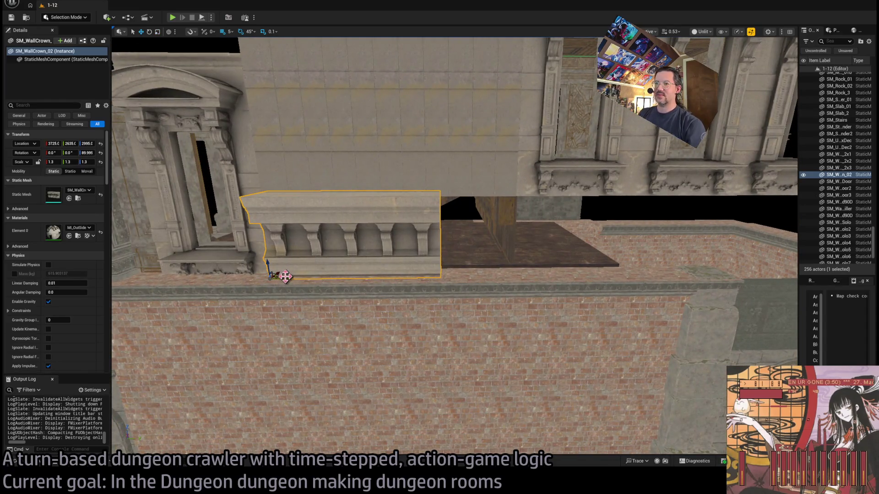
Step: Alt-drag copies of the wall crowns to extend the row along the brick wall
drag(285, 276, 464, 276)
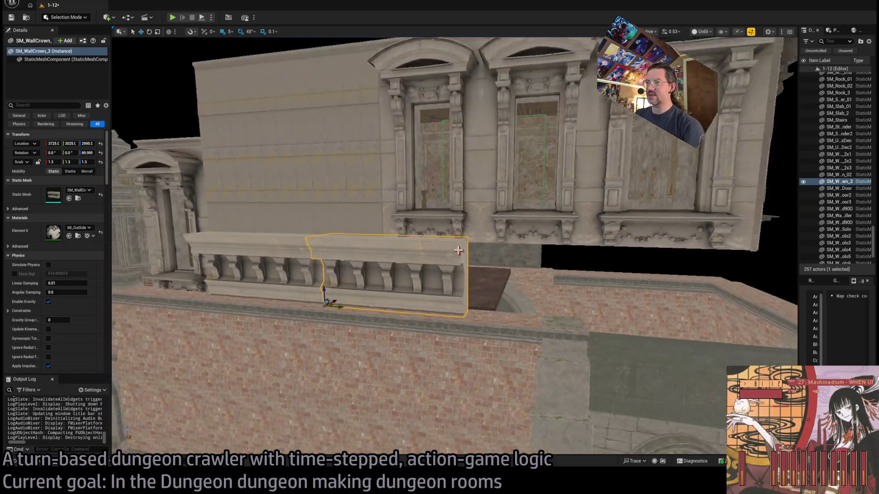
ctrl+click(270, 293)
drag(228, 298, 485, 324)
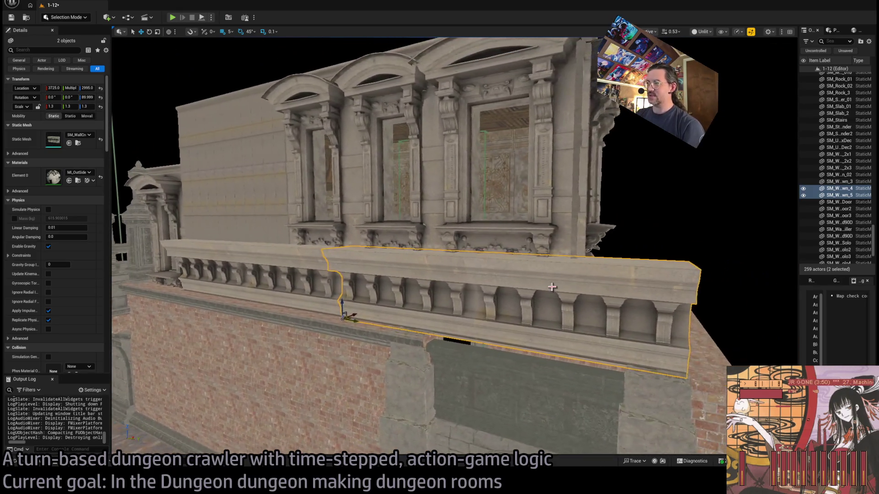
Step: Swap WallCrown_4's mesh to SM_WallCrown_Corner_02, rotate it 90° and slide it to the wall's end
click(553, 287)
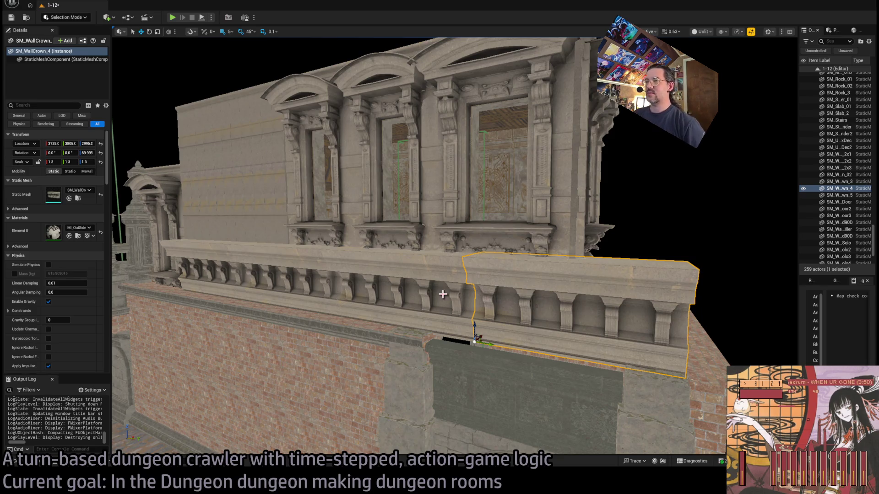
drag(503, 250, 531, 251)
key(ctrl+b)
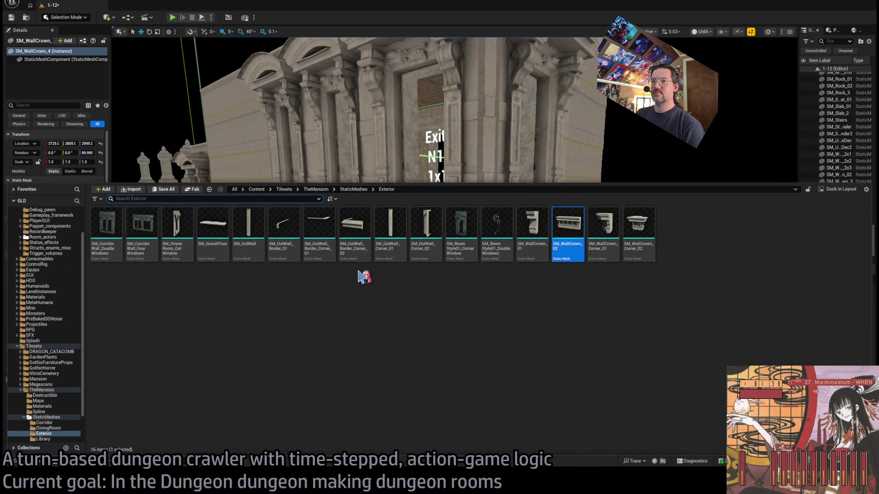
click(638, 225)
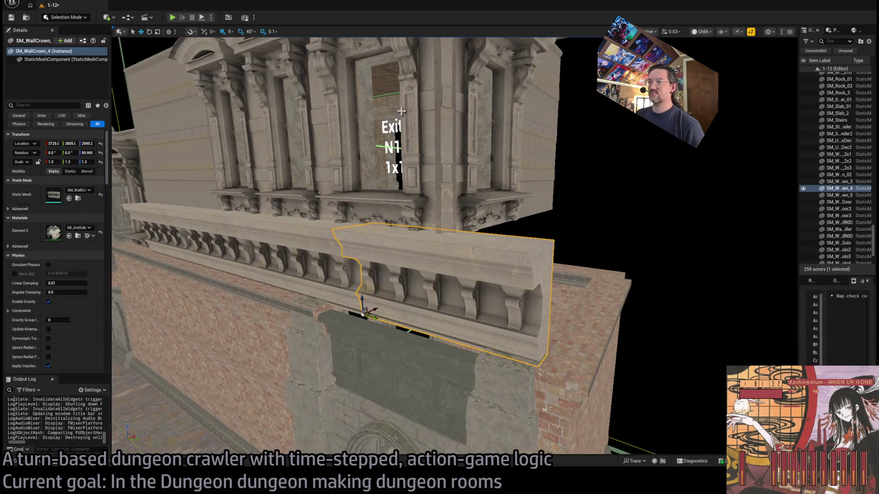
click(69, 198)
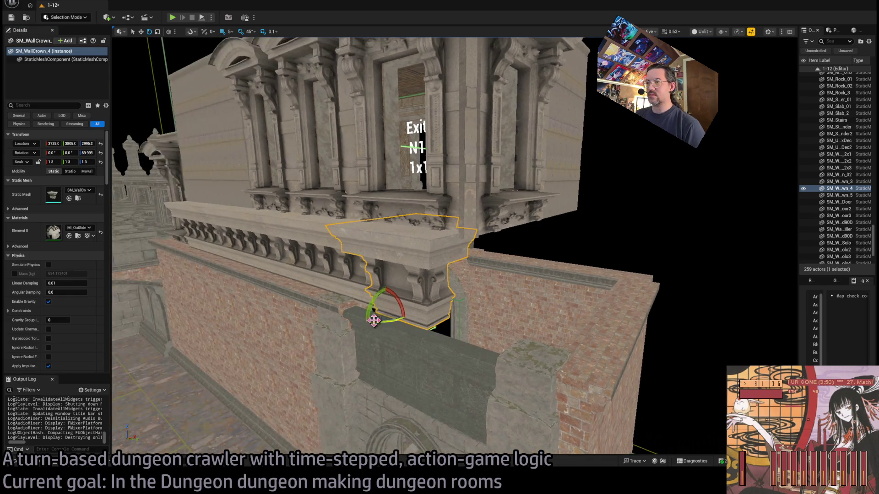
mouse_move(372, 318)
mouse_down()
mouse_move(403, 323)
mouse_move(402, 315)
mouse_move(451, 337)
mouse_up()
key(f)
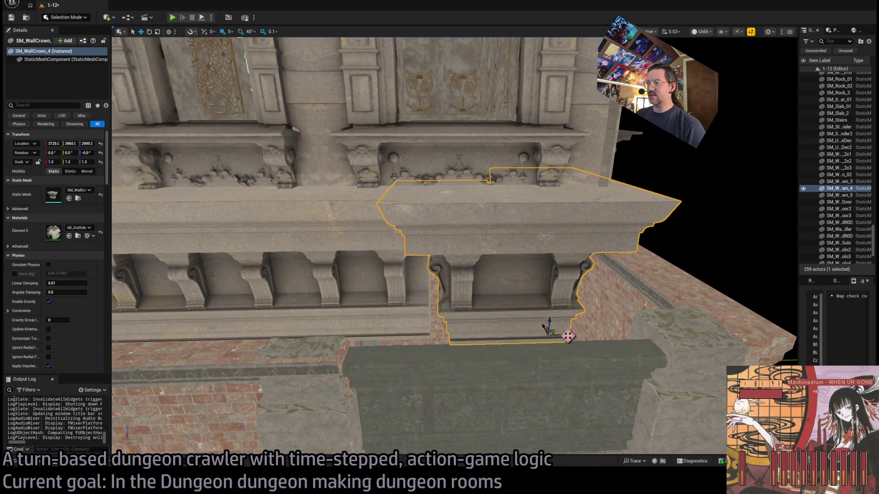
mouse_move(567, 336)
mouse_down()
mouse_move(617, 337)
mouse_move(606, 335)
mouse_up()
key(f)
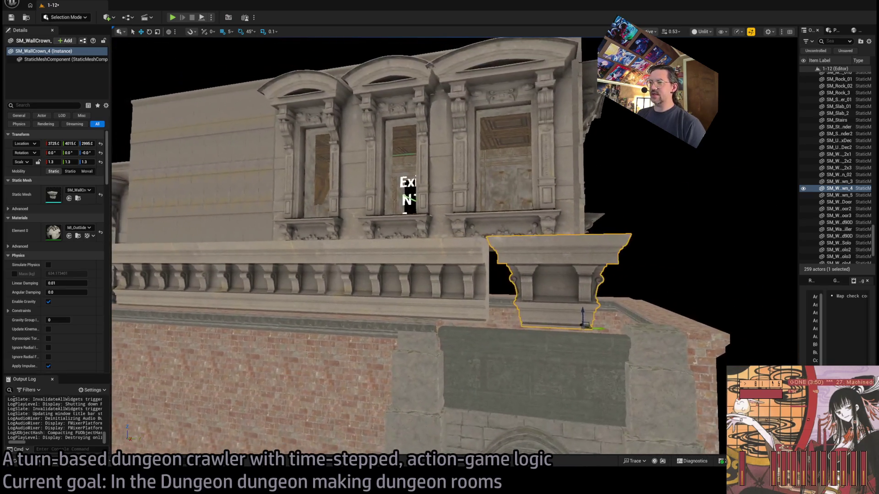
Step: Stretch WallCrown_5 and WallCrown_3 along X to close the gaps in the row
click(359, 310)
mouse_move(349, 318)
mouse_down()
mouse_move(400, 318)
mouse_move(366, 311)
mouse_move(403, 290)
mouse_up()
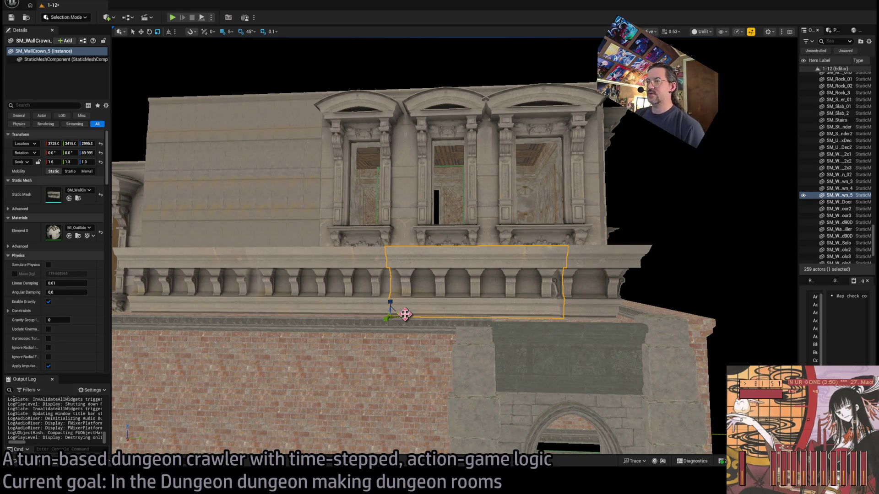
click(353, 280)
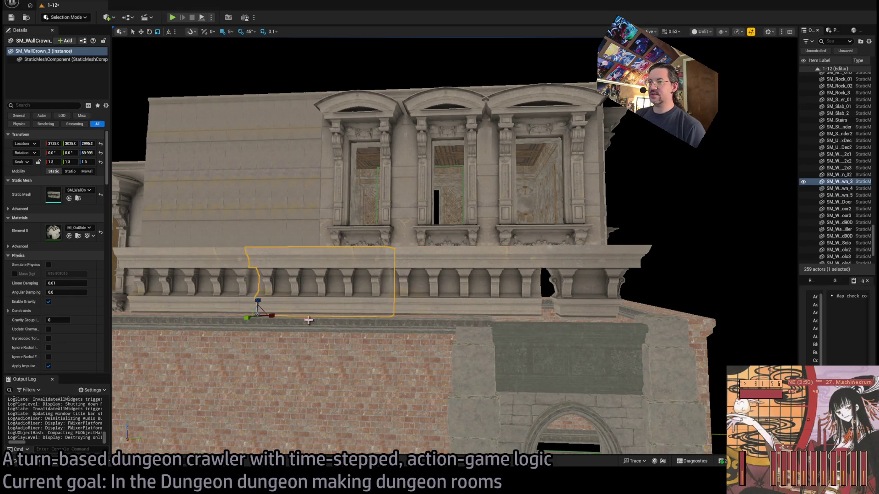
drag(273, 318, 283, 317)
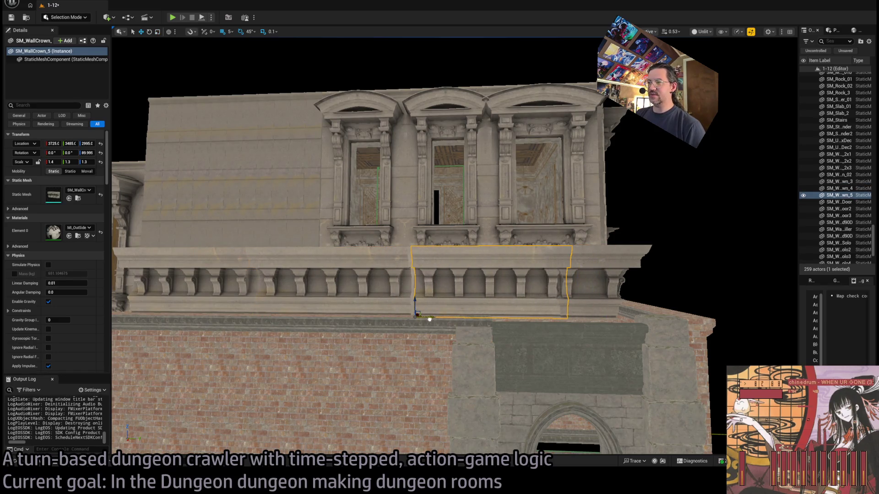
mouse_move(439, 247)
mouse_down()
mouse_move(439, 229)
mouse_move(384, 229)
mouse_move(385, 451)
mouse_up()
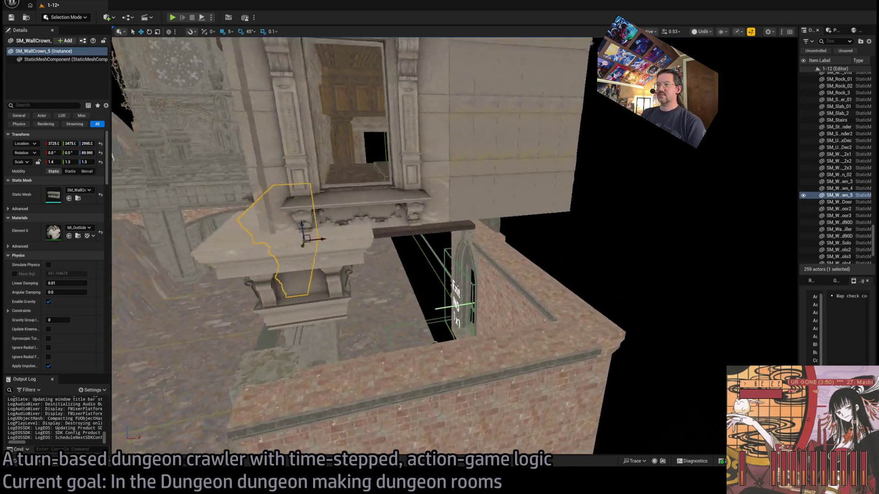
Step: Alt-rotate a copy of the end wall crown, creating SM_WallCrown_7 turned -90° around the corner
drag(385, 321, 384, 283)
key(f)
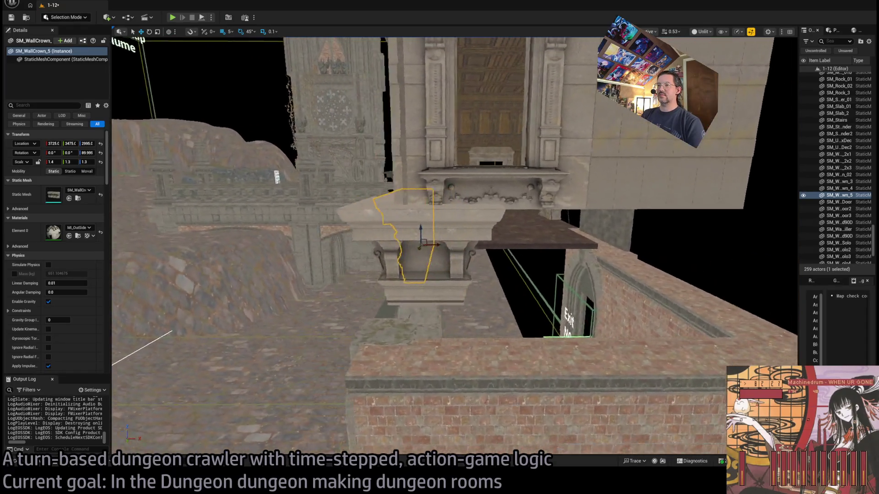
drag(412, 248, 458, 248)
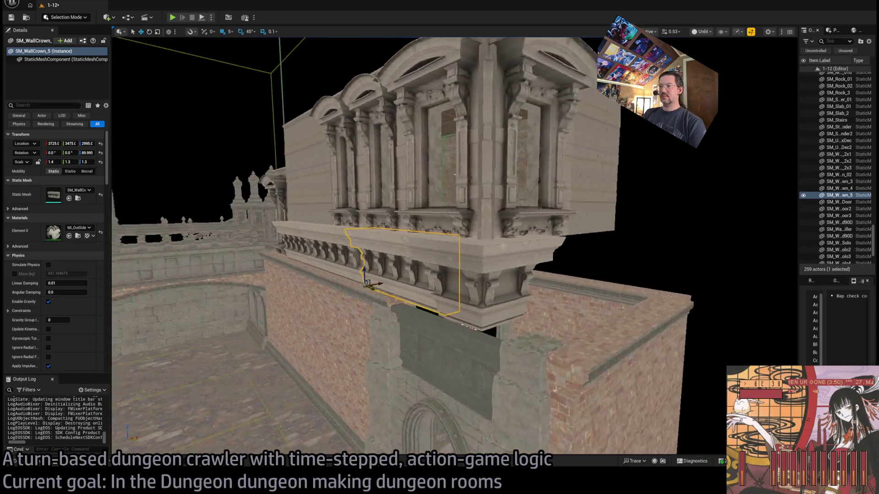
drag(339, 294, 360, 294)
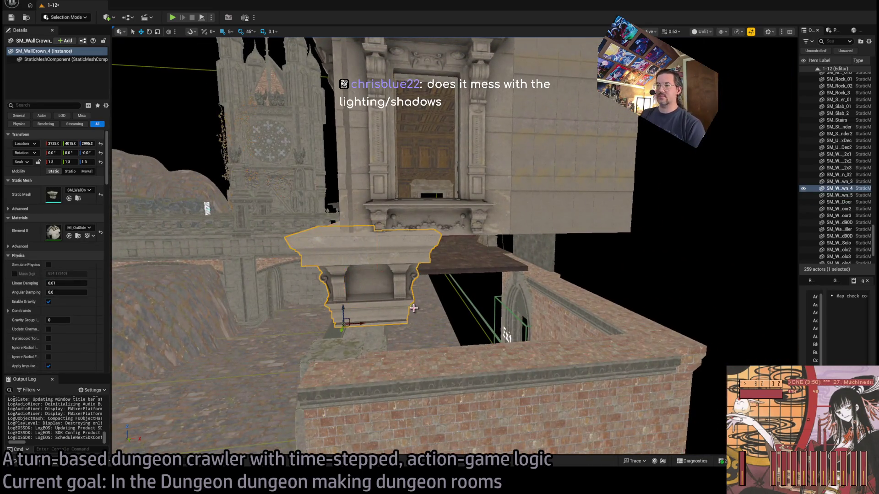
click(413, 308)
key(f)
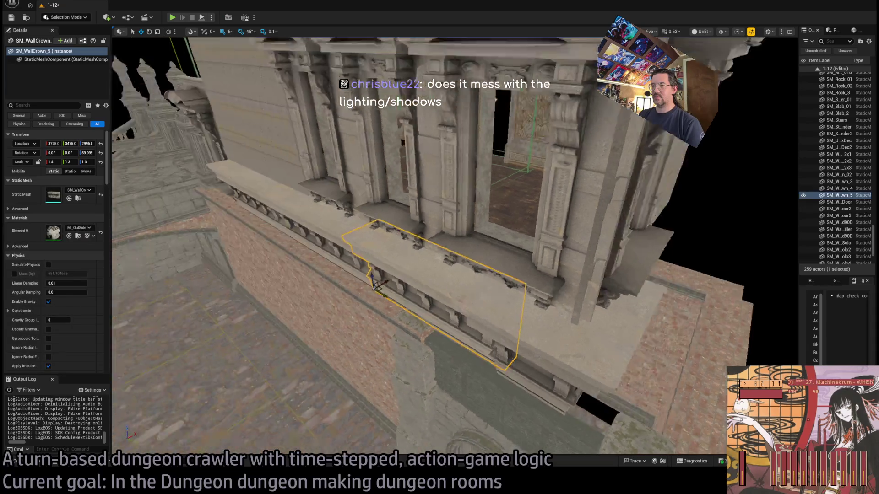
drag(394, 289, 407, 289)
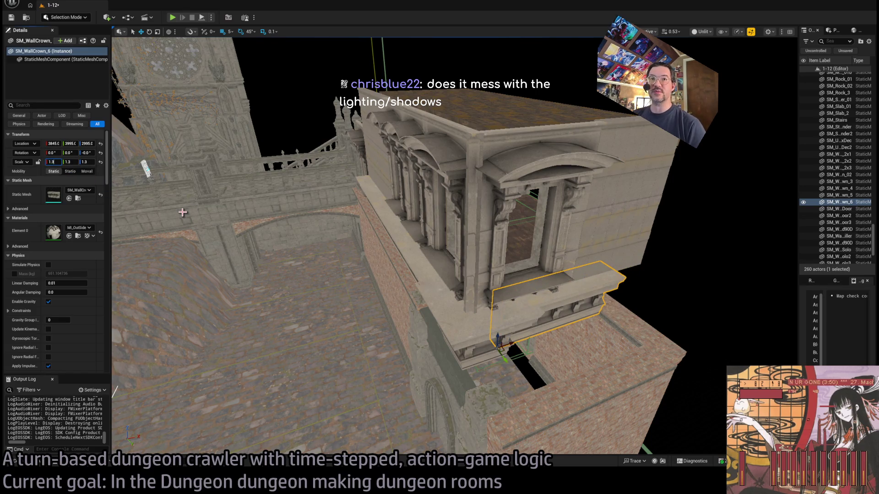
key(f)
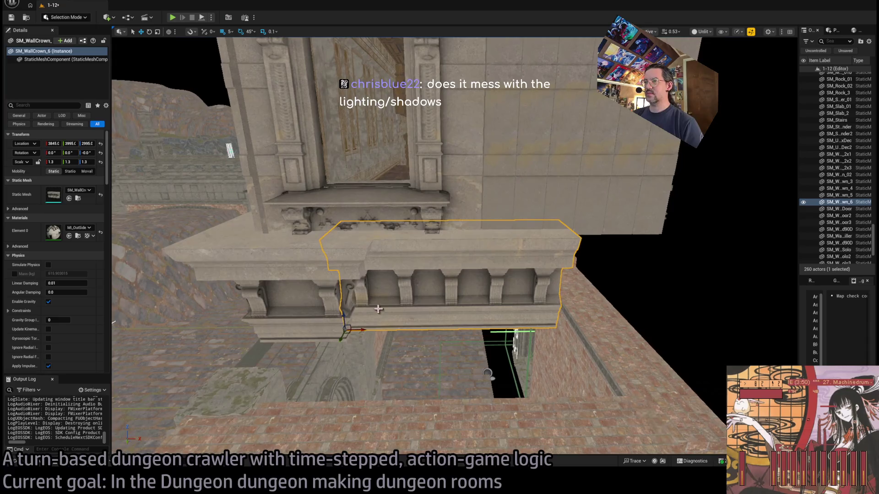
drag(361, 329, 449, 320)
click(349, 294)
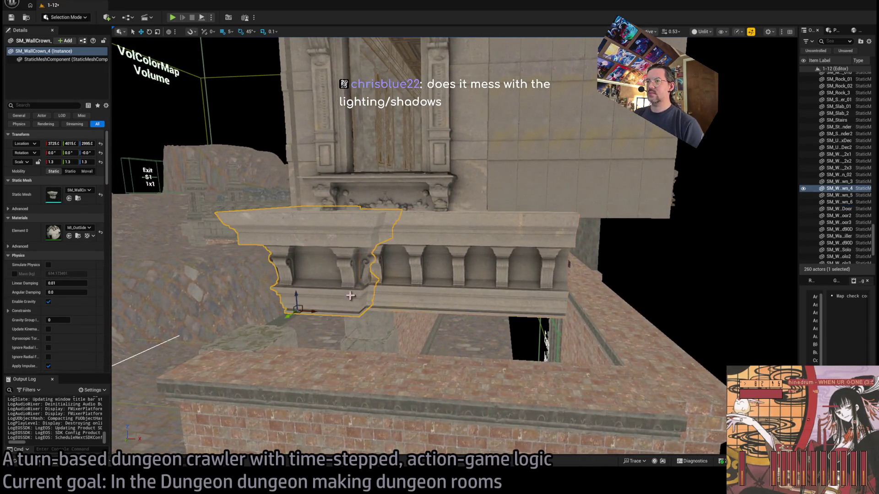
drag(349, 294, 375, 308)
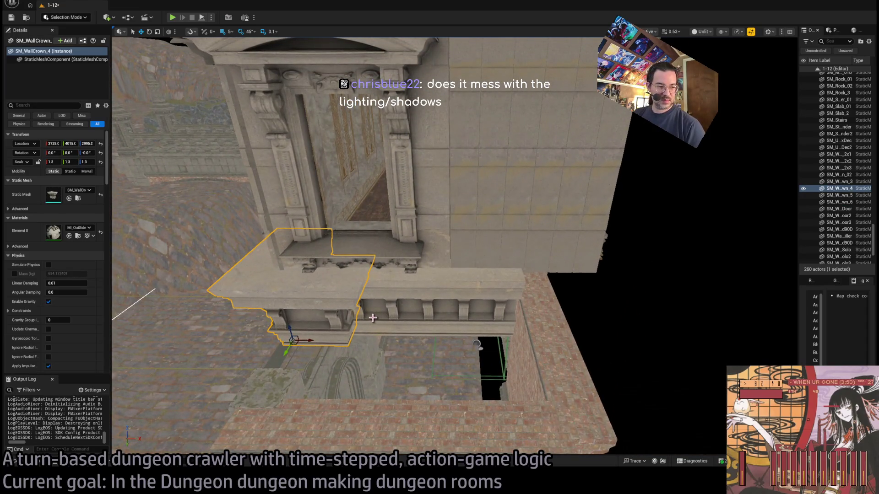
mouse_move(318, 339)
mouse_down()
mouse_move(605, 341)
mouse_move(470, 367)
mouse_up()
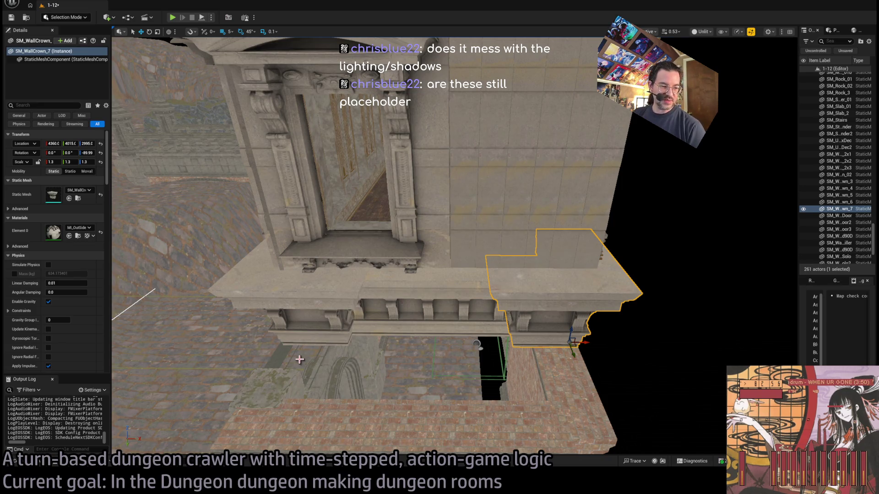
Step: Duplicate SM_WallCrown_5 with a rotate Alt-drag, making SM_WallCrown_8 turned -90° toward the doorway wall
key(f)
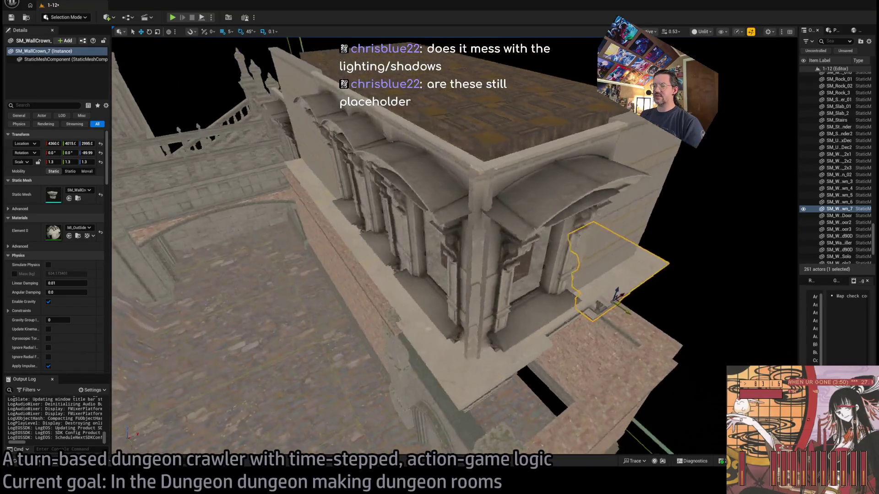
click(395, 279)
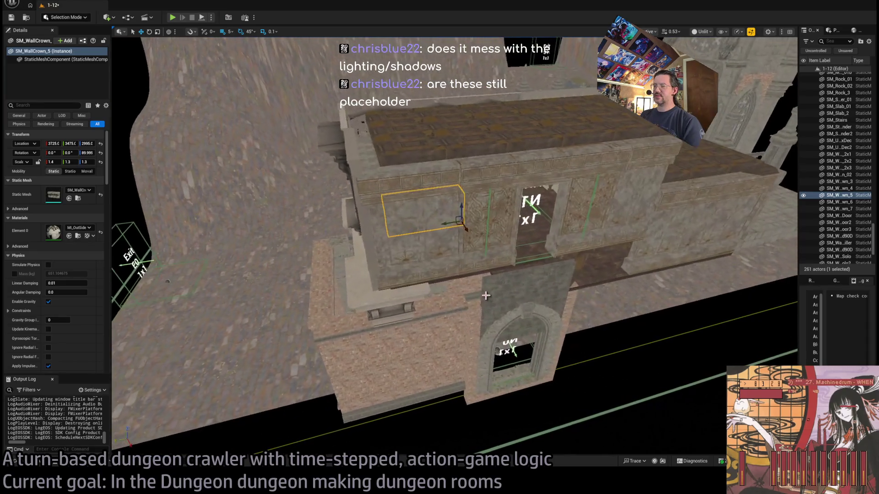
key(e)
drag(466, 235, 475, 212)
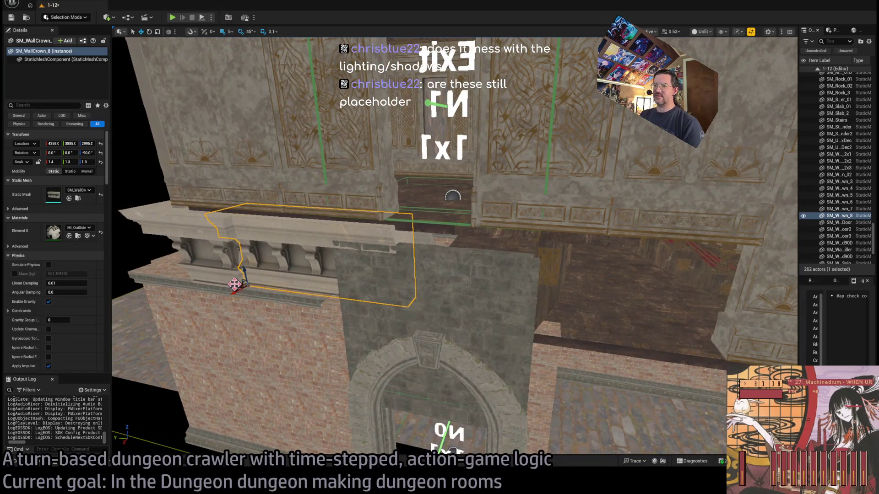
Step: Alt-drag SM_WallCrown_8 along Y to create SM_WallCrown_9, then add the neighbouring crown to the selection
alt+drag(234, 284, 478, 318)
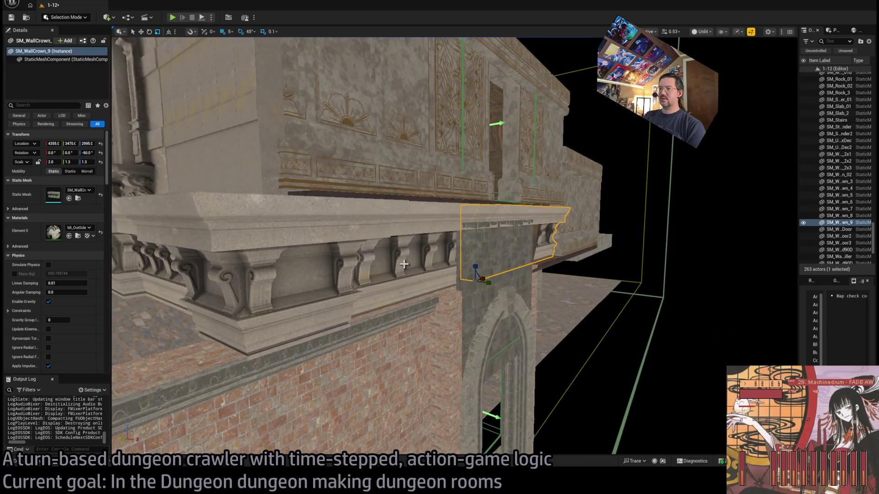
ctrl+click(405, 265)
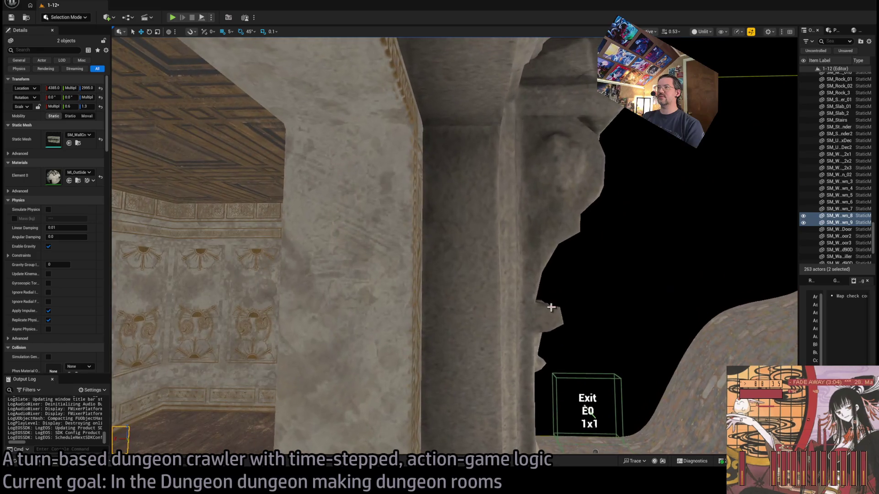
Step: Select the dinner room's three window pieces and frame them in view
click(551, 308)
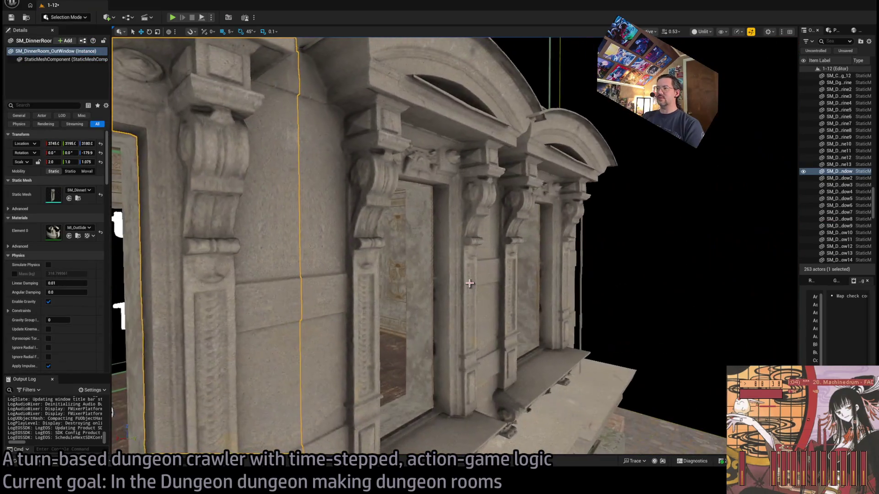
click(470, 283)
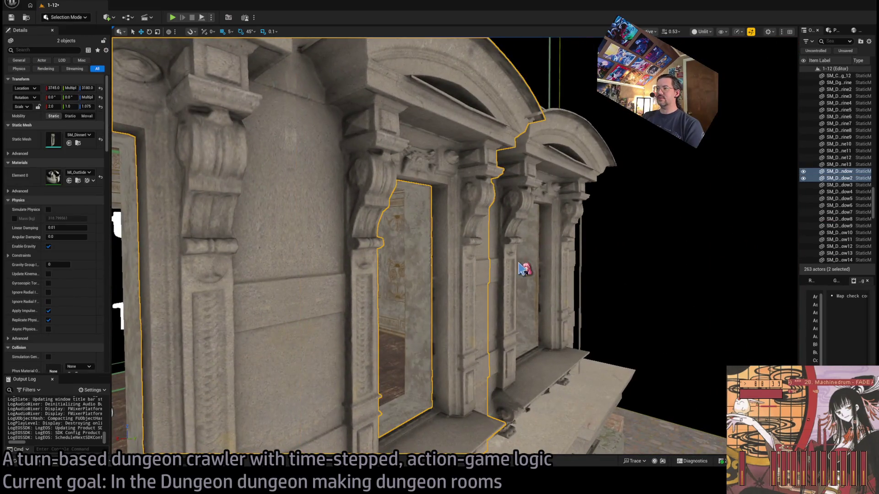
key(f)
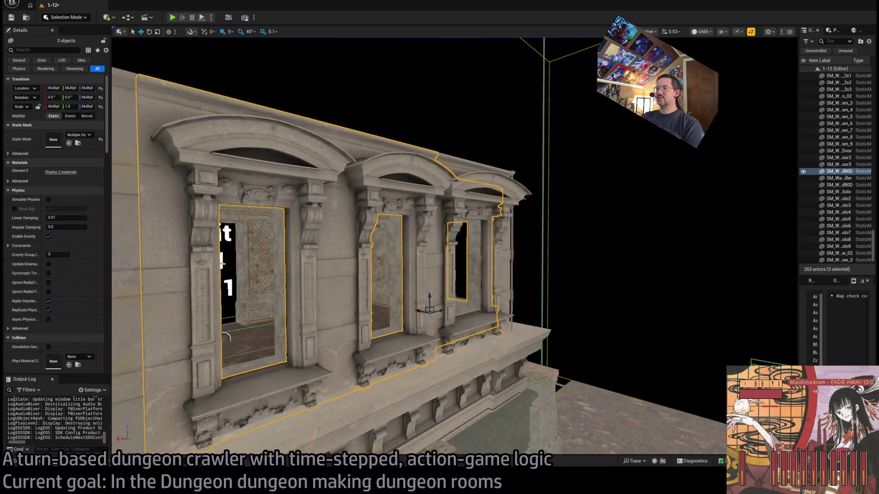
click(438, 268)
key(ctrl+z)
key(f)
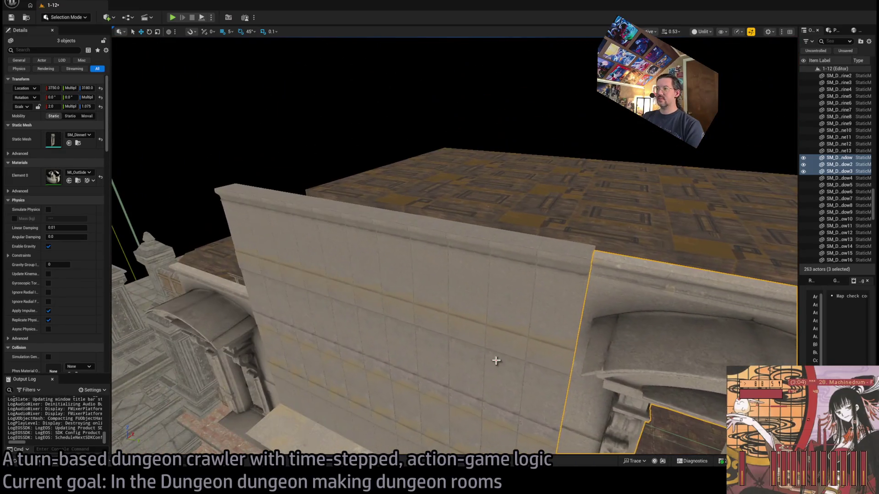
Step: Add outer wall pieces ow11 through ow21 to the selection
click(507, 337)
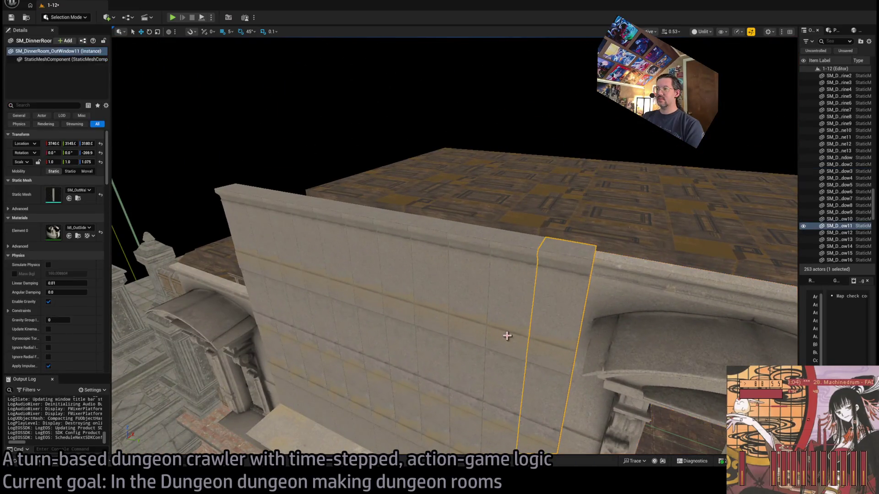
ctrl+click(414, 312)
ctrl+click(391, 306)
ctrl+click(395, 296)
ctrl+click(345, 284)
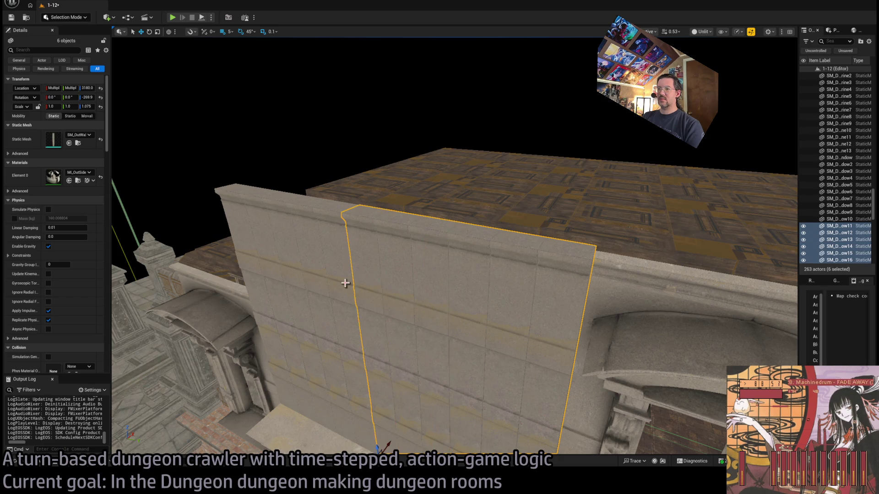
ctrl+click(321, 280)
ctrl+click(298, 276)
ctrl+click(293, 330)
ctrl+click(306, 412)
ctrl+click(295, 382)
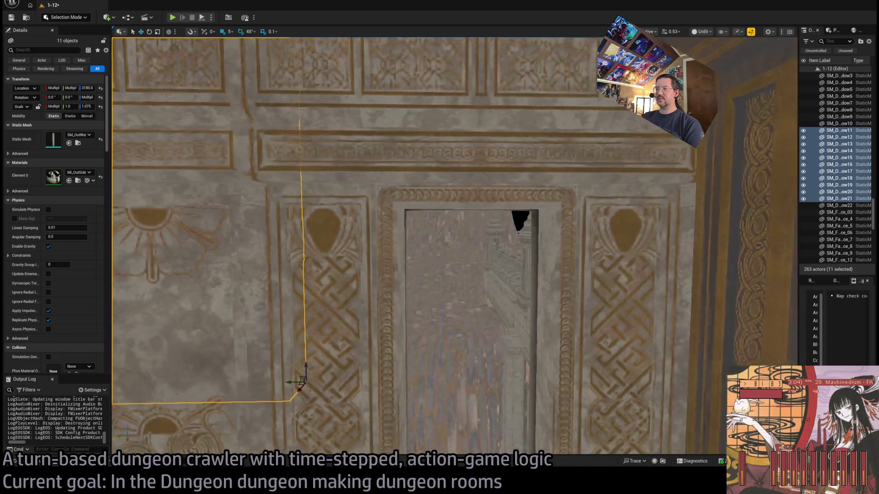
Step: Frame the selected wall pieces and fly through the dungeon rooms out to the window facade
key(f)
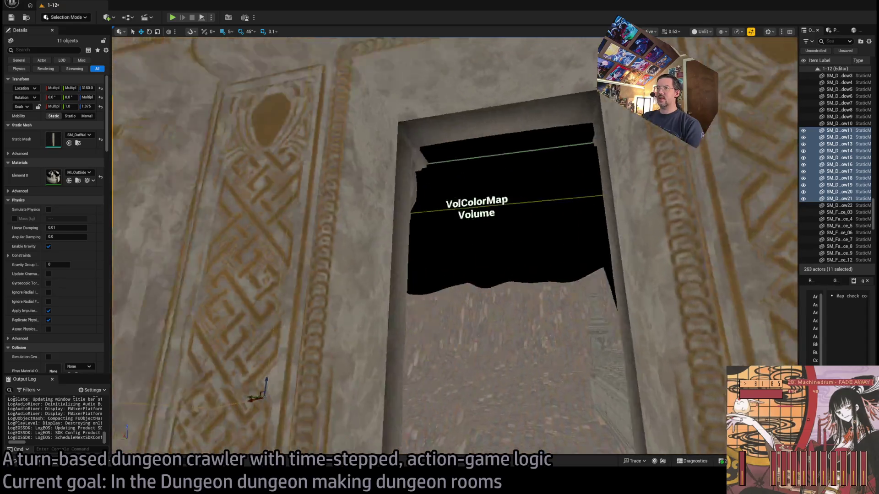
key(w)
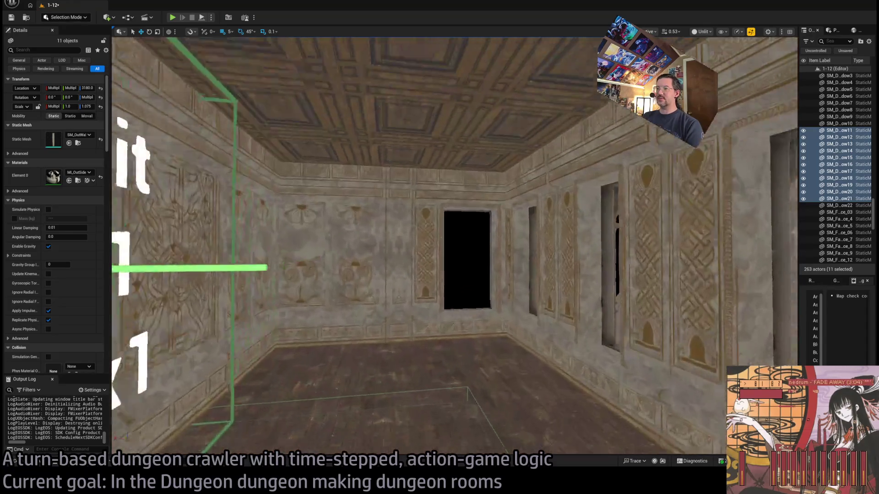
key(w)
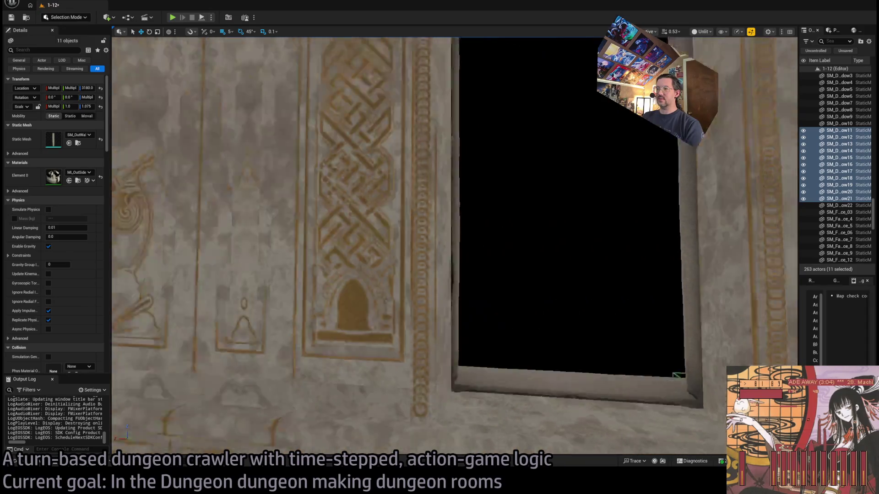
key(w)
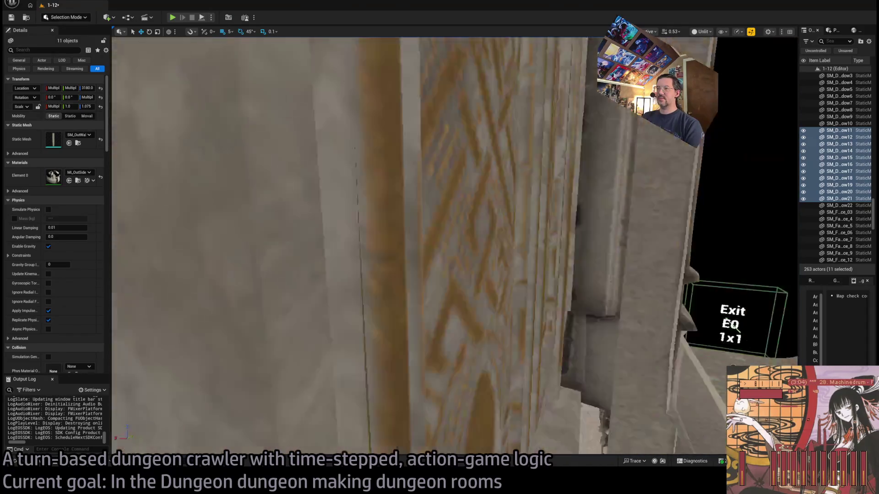
scroll(401, 377, down, 3)
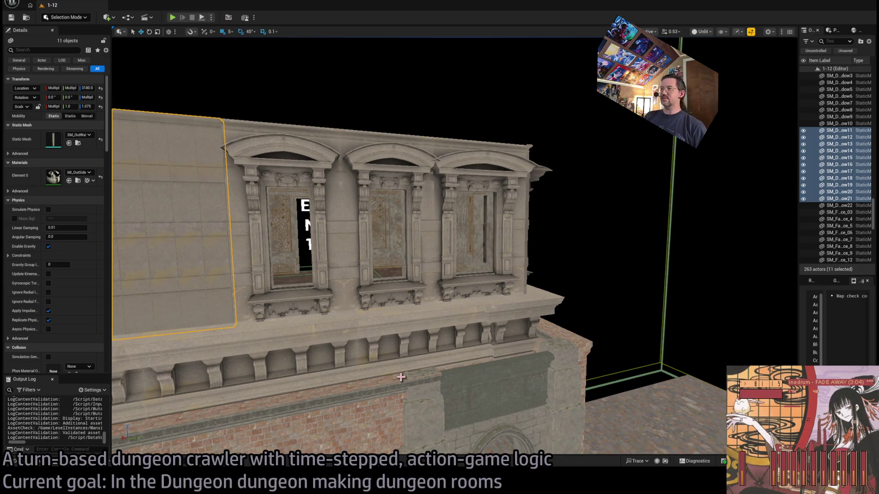
Step: Review the facade from above and the left tower, then select the gray wall panel beside the doorway
key(s)
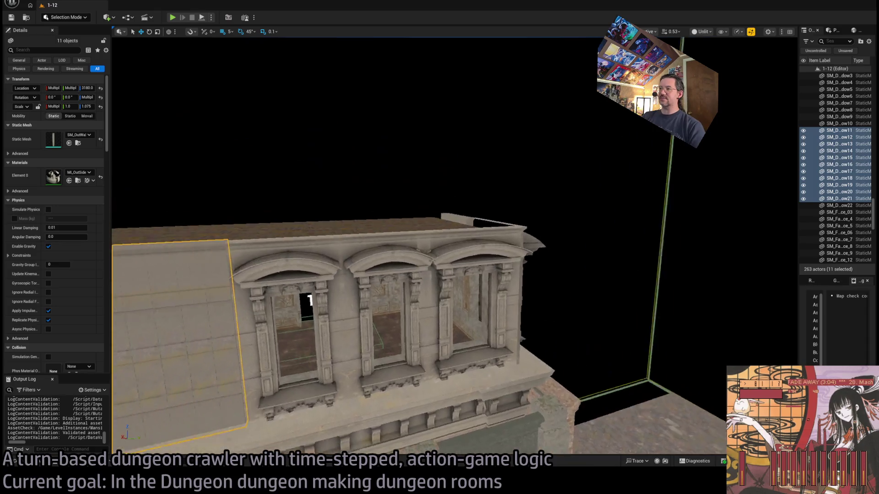
key(s)
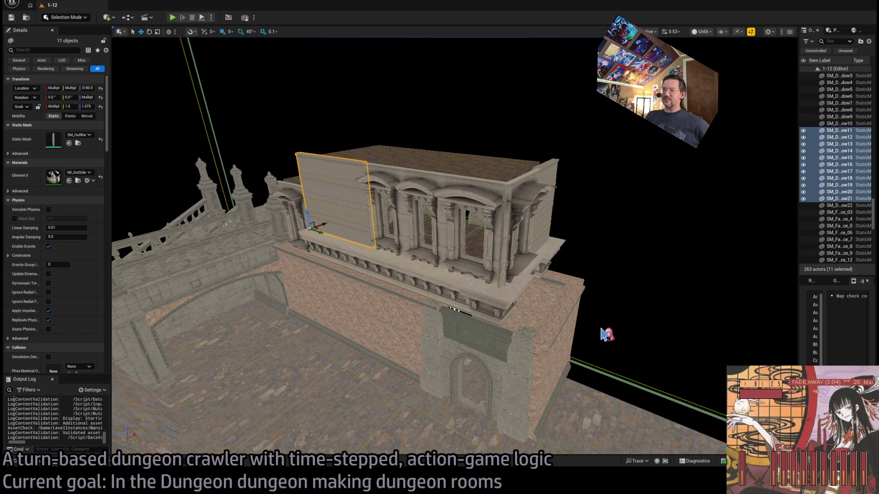
key(a)
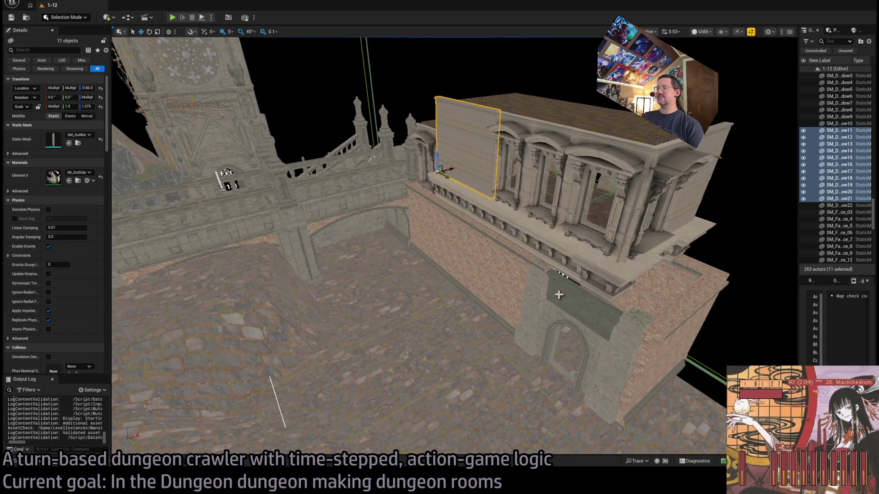
key(a)
key(w)
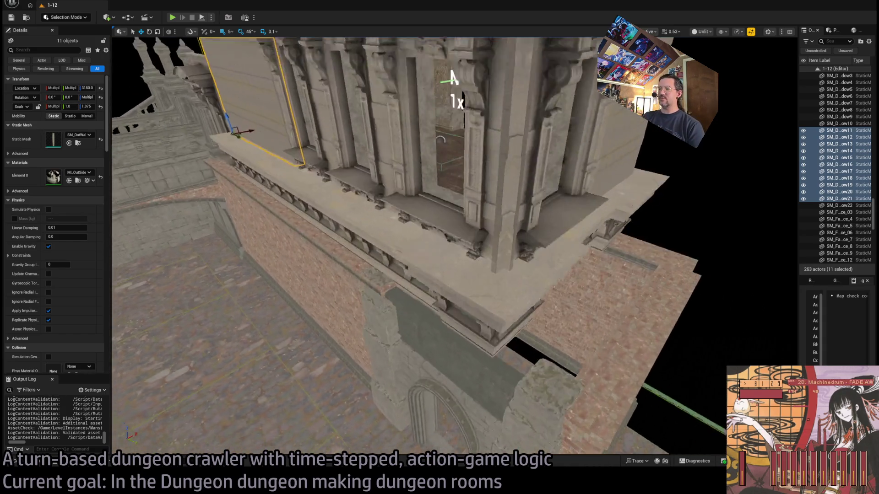
key(e)
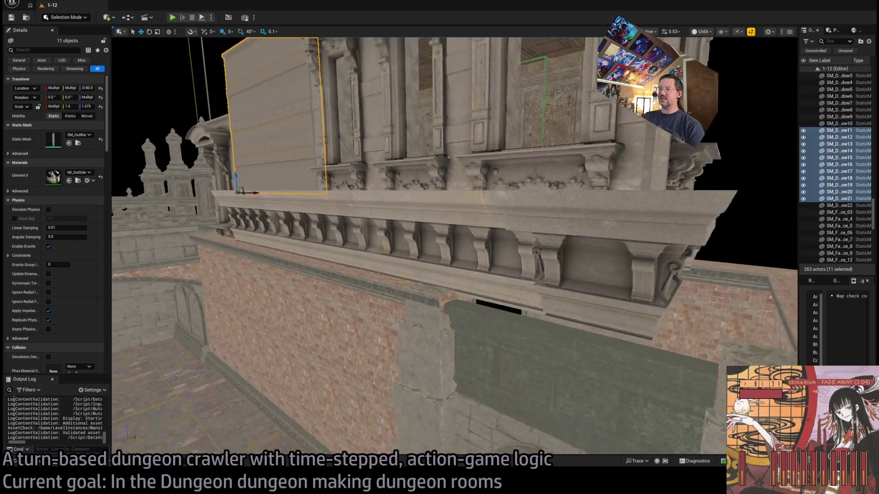
key(q)
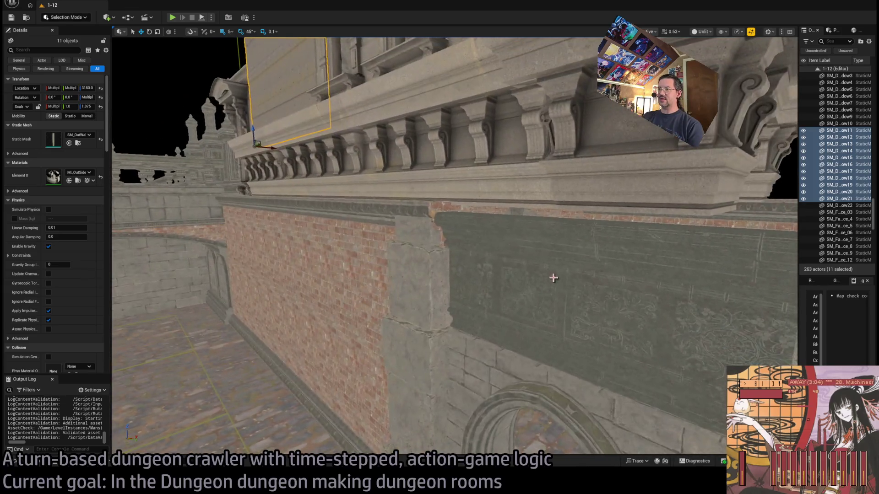
click(551, 277)
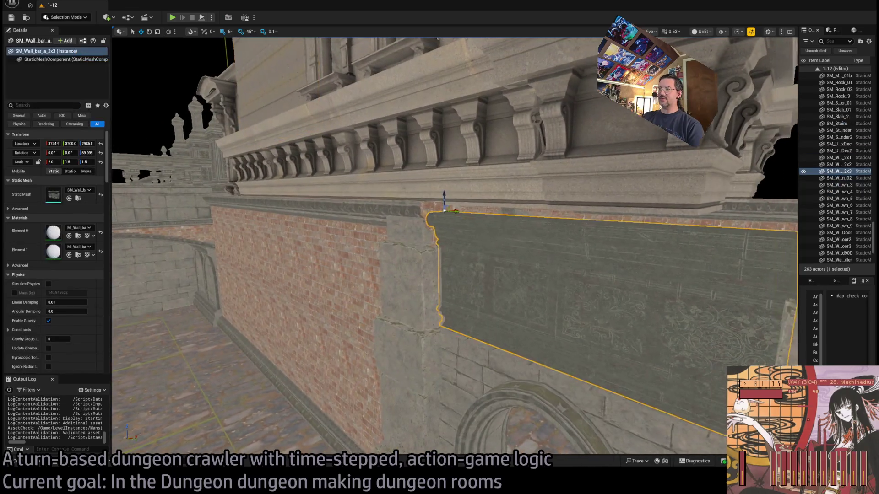
Step: Frame the gray wall panel and raise it slightly
key(f)
drag(410, 225, 410, 213)
key(r)
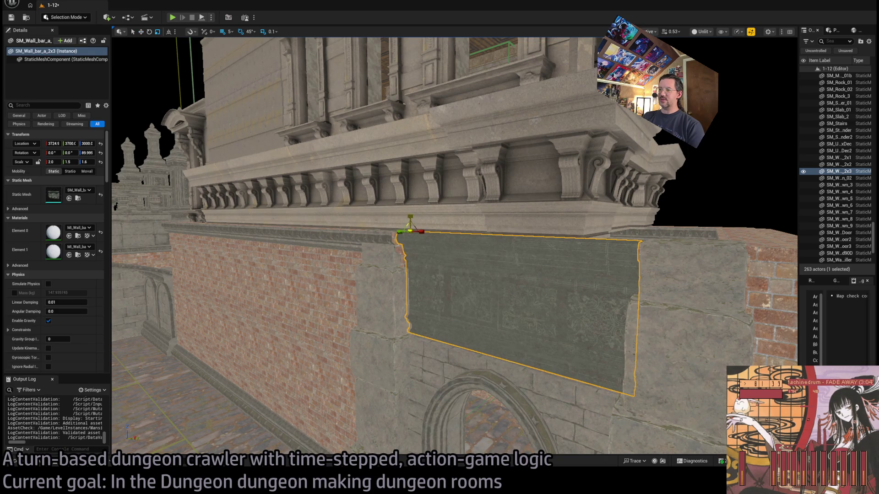
scroll(410, 213, up, 5)
scroll(328, 281, down, 6)
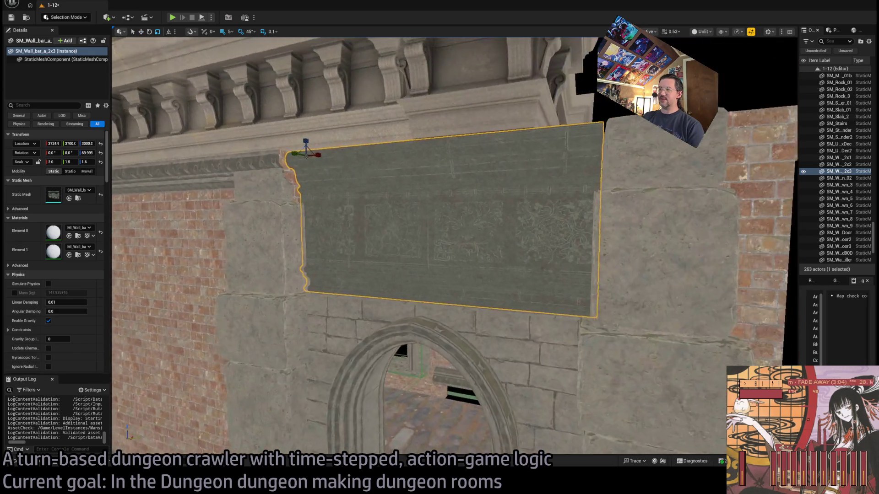
key(w)
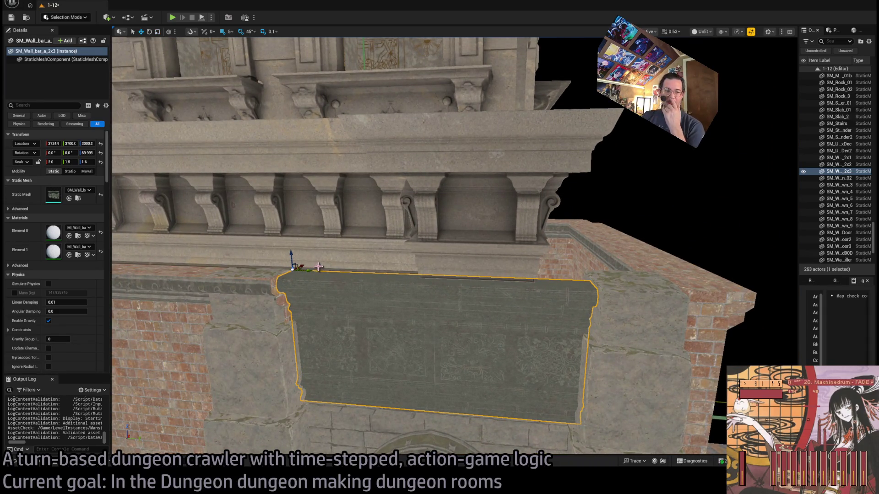
drag(290, 257, 275, 275)
mouse_move(443, 274)
mouse_down()
mouse_move(421, 270)
mouse_move(443, 273)
mouse_up()
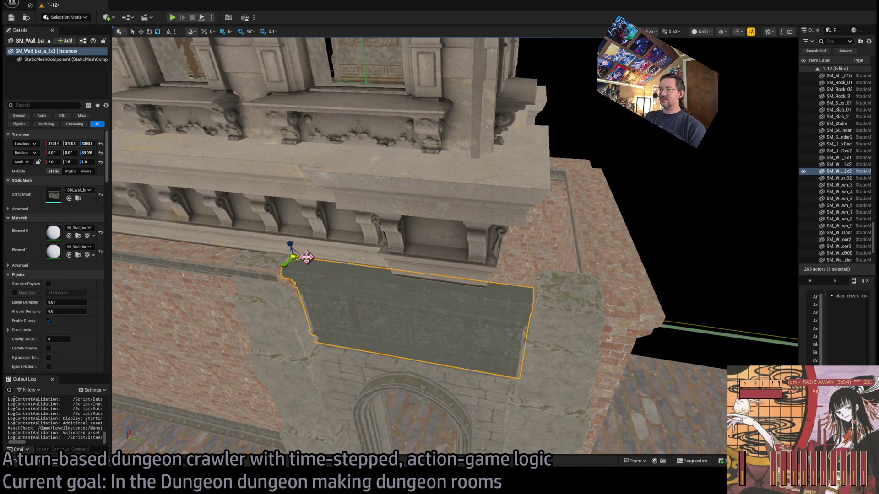
Step: Set the wall panel's X scale to 2.05 in the Details panel
key(r)
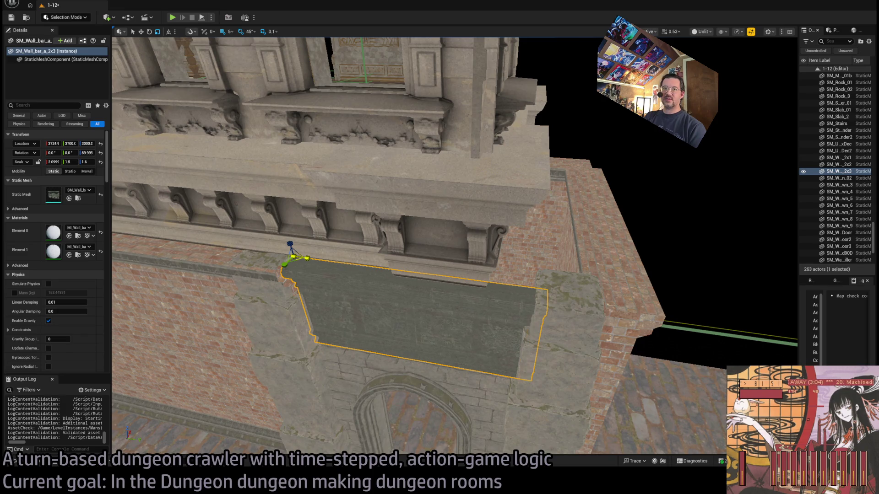
click(304, 255)
click(328, 299)
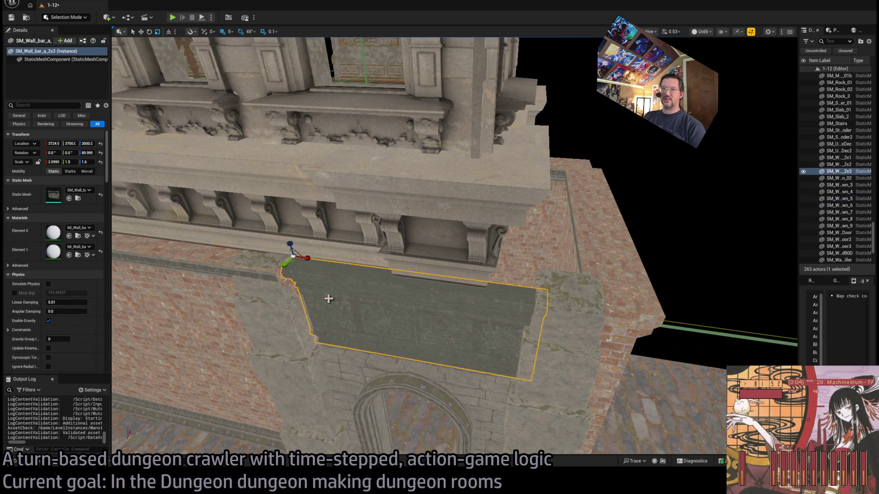
click(51, 162)
text(2)
key(Return)
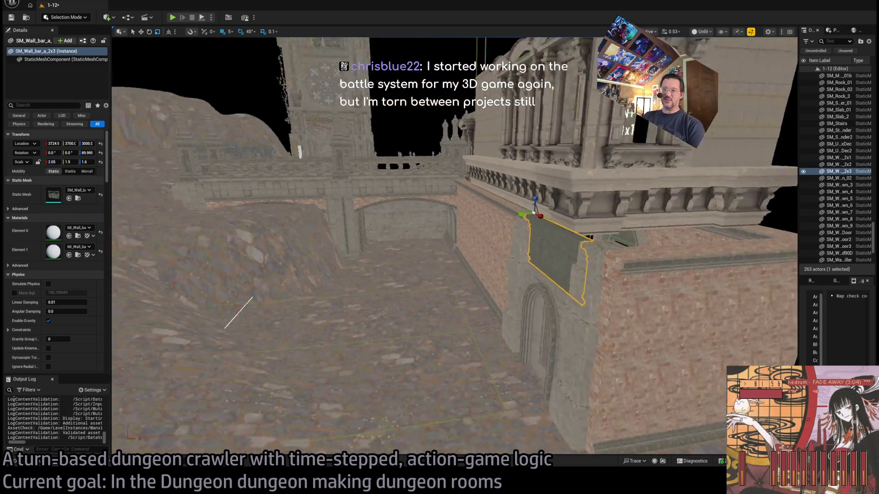
drag(415, 264, 415, 264)
drag(482, 293, 489, 297)
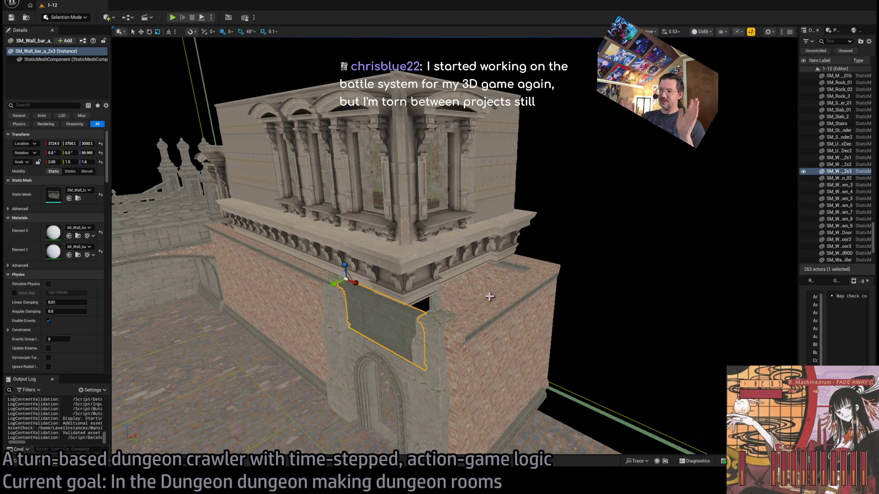
Step: Move closer to the upper windows and select the SM_UpperBoxDec balustrade piece
drag(490, 296, 489, 297)
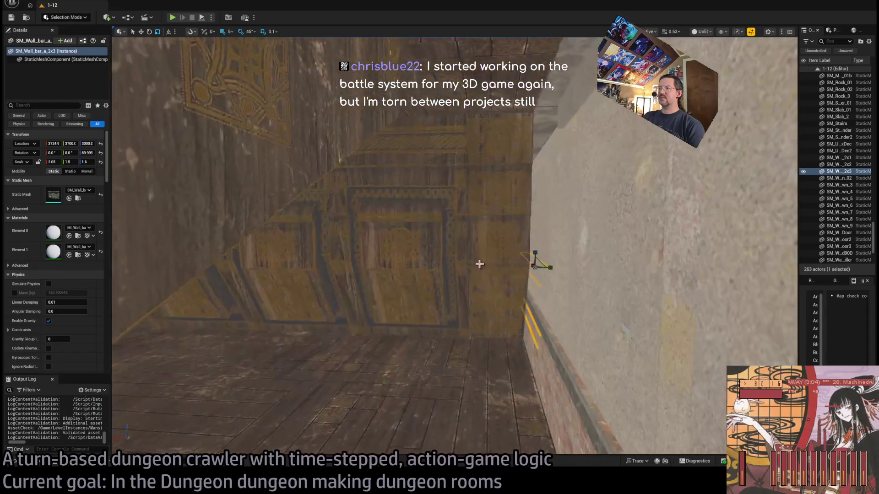
click(459, 273)
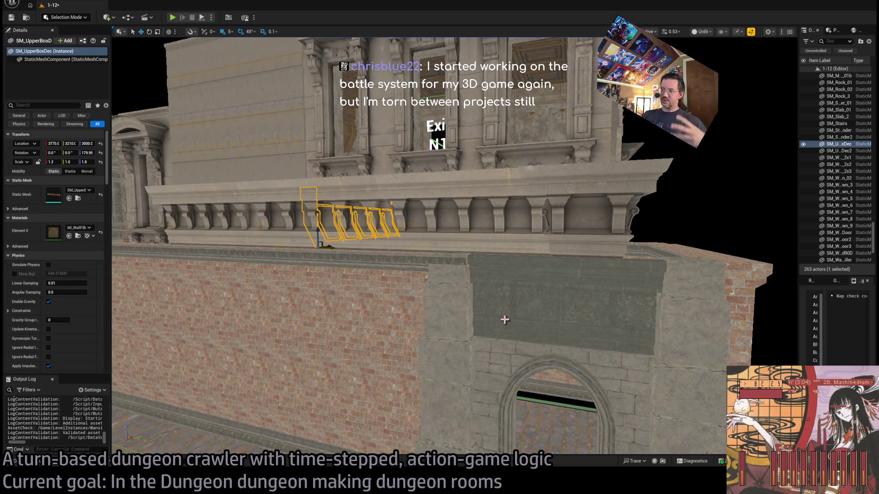
drag(454, 247, 366, 254)
mouse_move(522, 299)
mouse_down()
mouse_move(504, 300)
mouse_move(521, 299)
mouse_up()
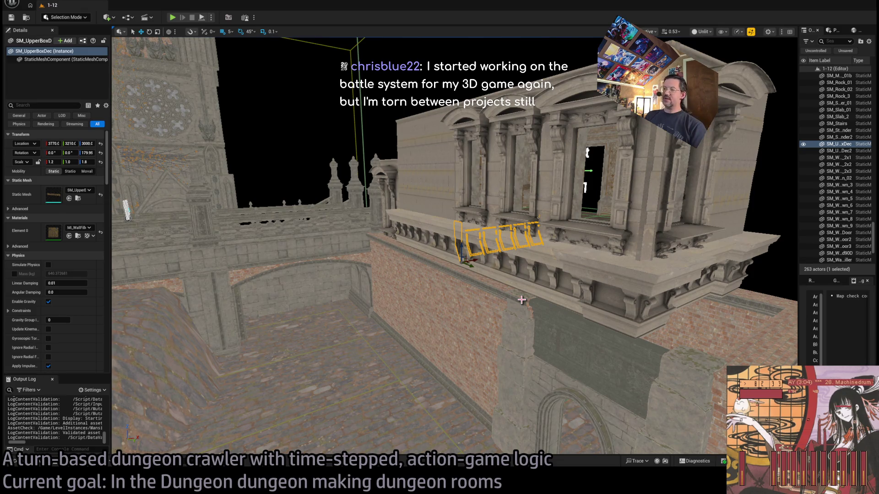
mouse_move(522, 300)
mouse_down()
mouse_move(489, 266)
mouse_move(435, 297)
mouse_up()
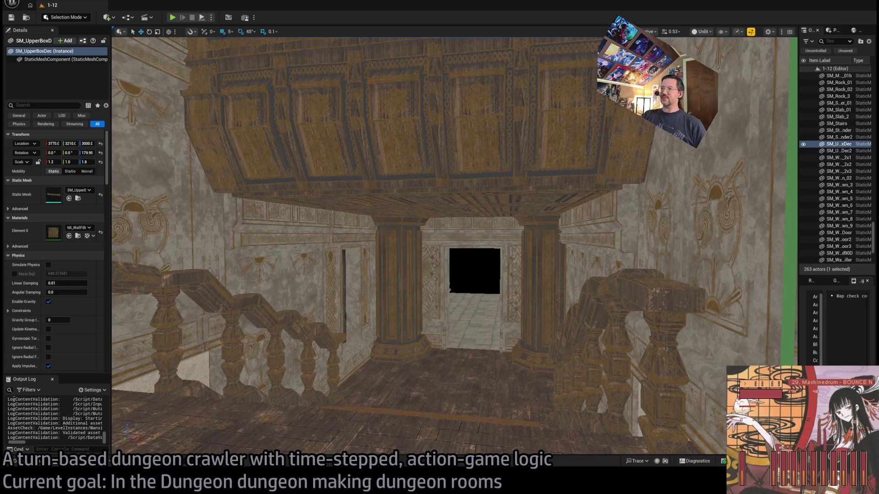
key(w)
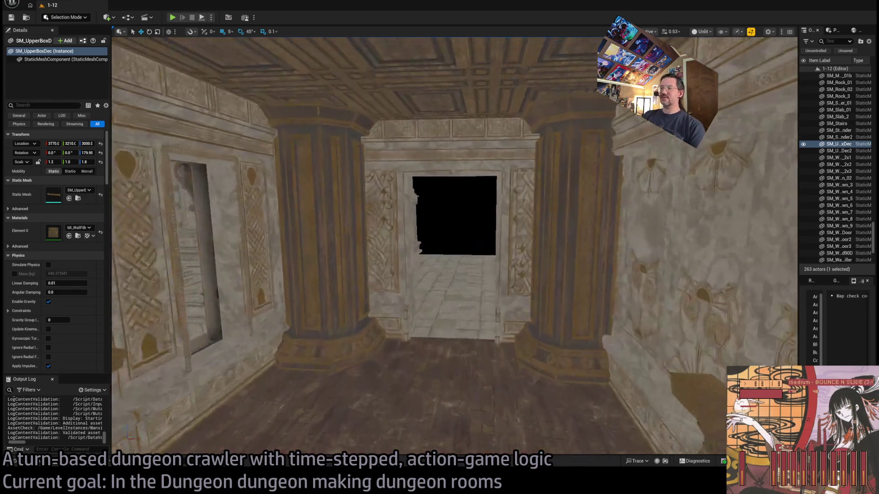
key(w)
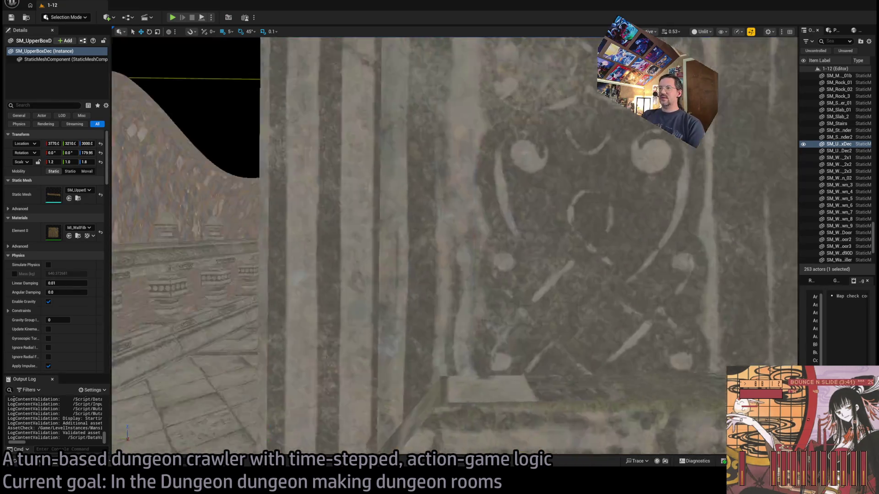
key(w)
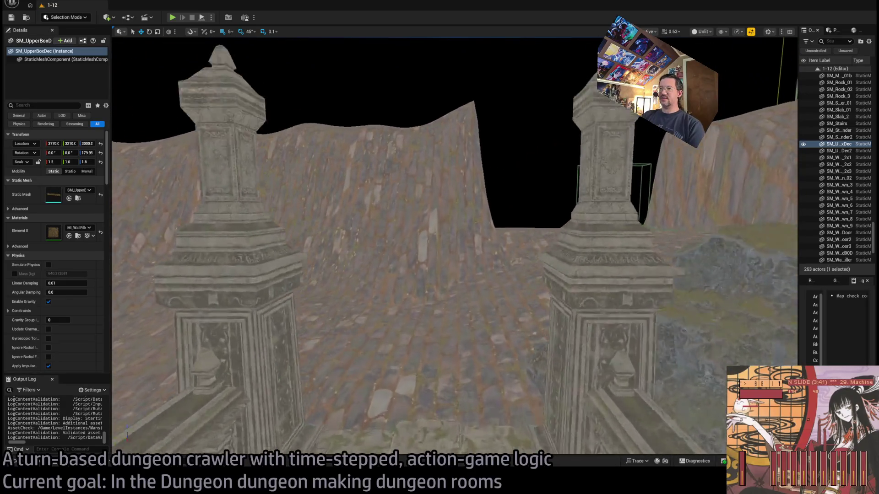
key(s)
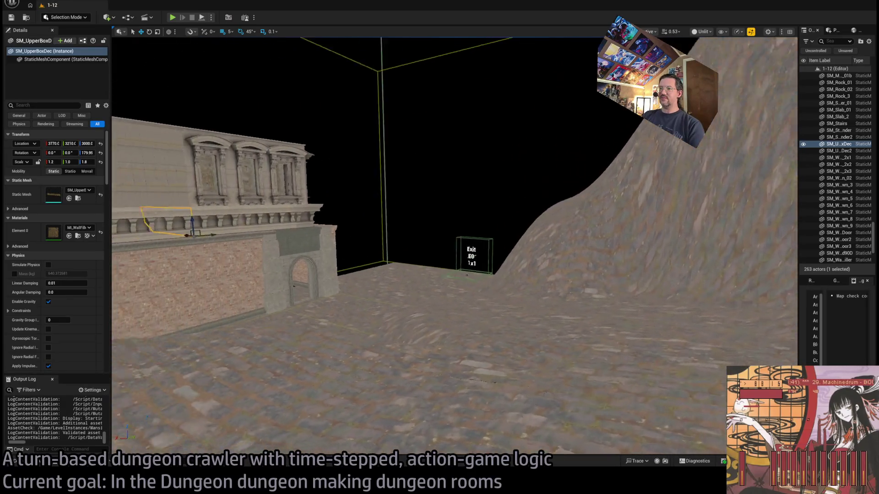
key(w)
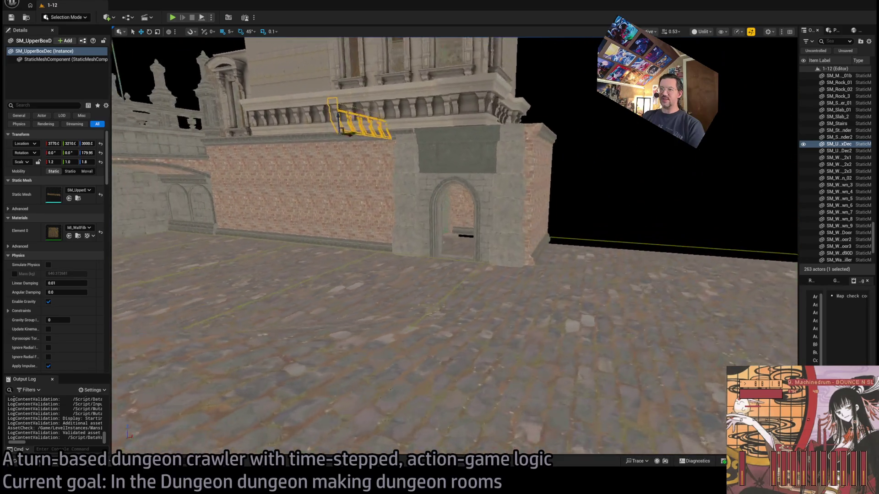
key(w)
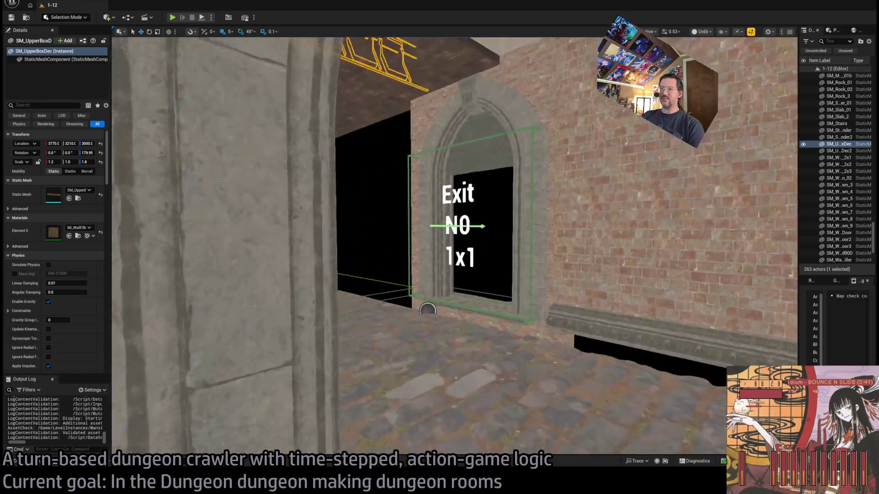
key(s)
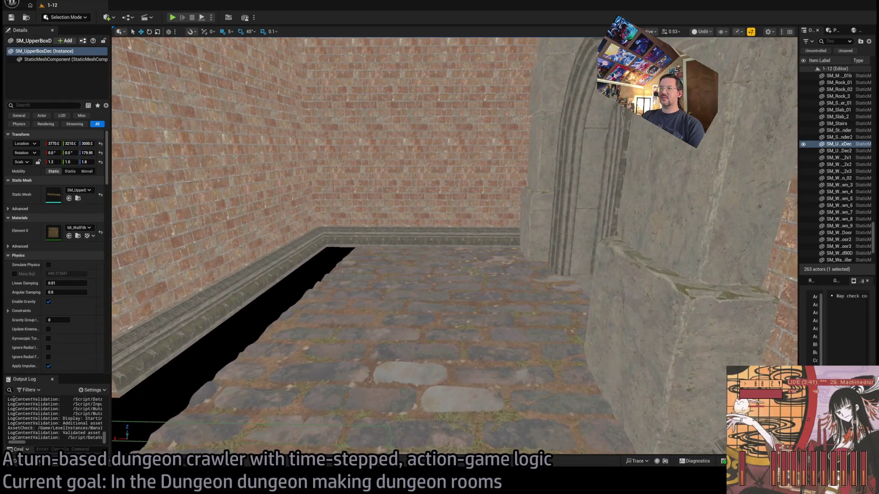
key(s)
key(s)
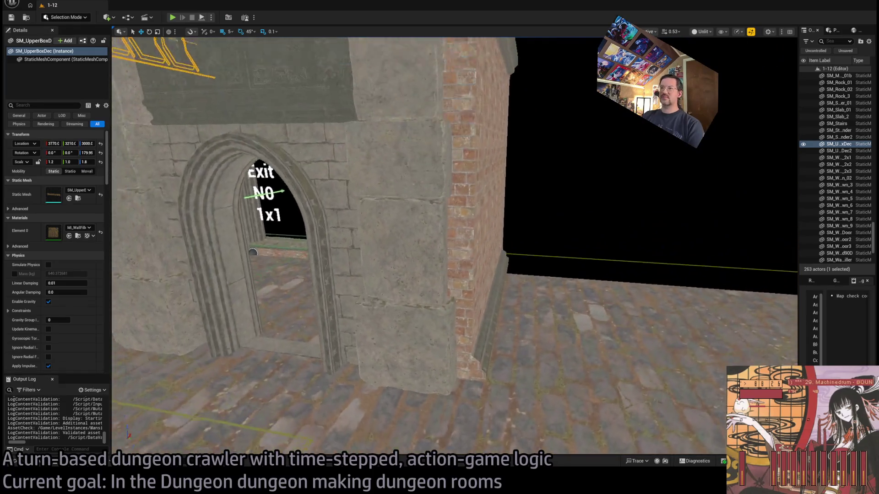
key(s)
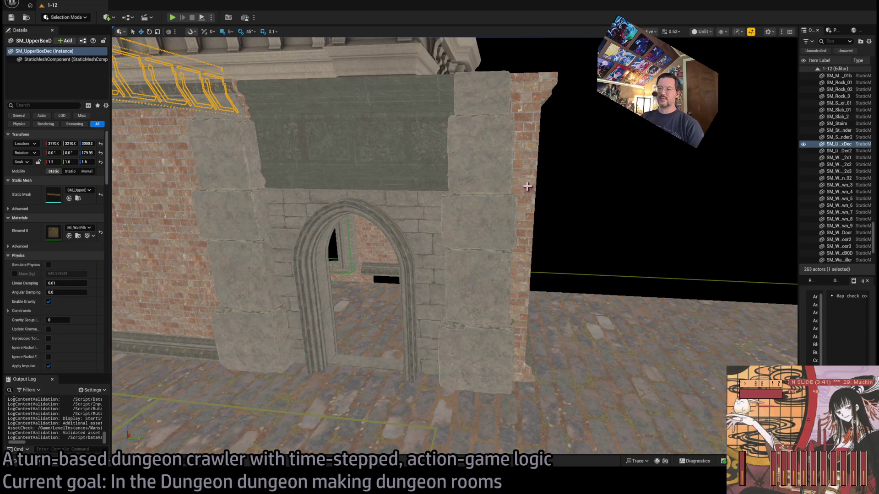
mouse_move(528, 186)
mouse_down()
mouse_move(508, 229)
mouse_move(549, 188)
mouse_up()
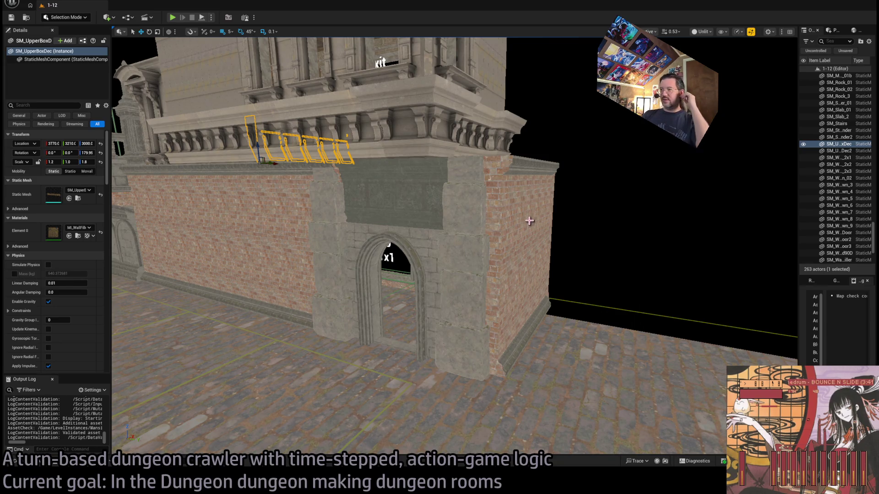
mouse_move(537, 240)
mouse_down()
mouse_move(598, 128)
mouse_move(570, 318)
mouse_move(526, 330)
mouse_move(559, 324)
mouse_move(551, 284)
mouse_move(472, 291)
mouse_move(547, 302)
mouse_up()
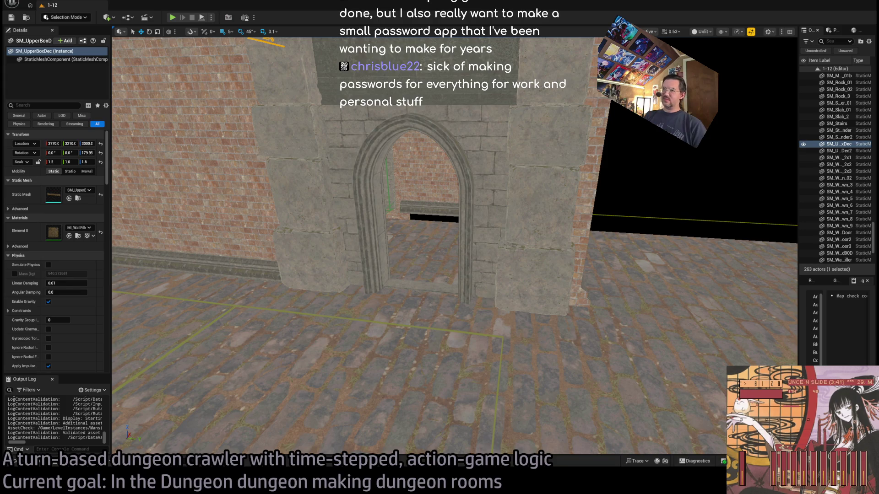
scroll(428, 186, down, 5)
click(427, 186)
scroll(471, 214, down, 4)
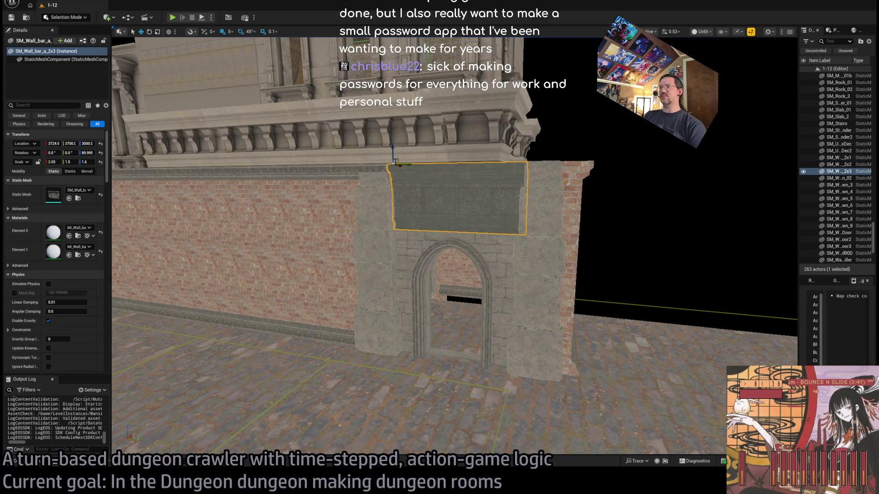
scroll(452, 248, up, 5)
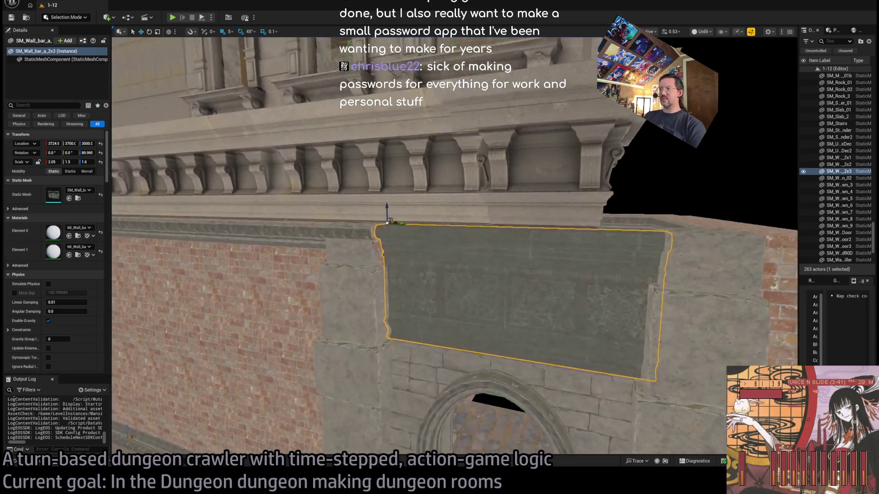
mouse_move(452, 247)
mouse_down()
mouse_move(275, 254)
mouse_move(449, 234)
mouse_up()
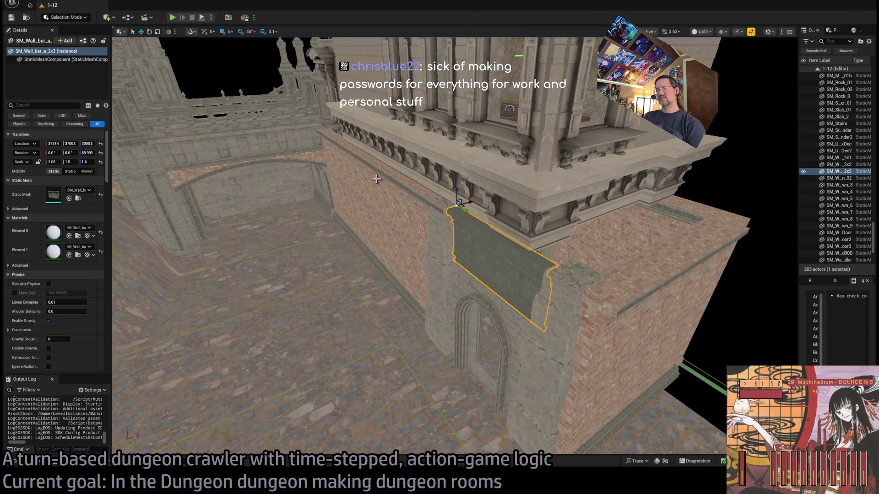
key(w)
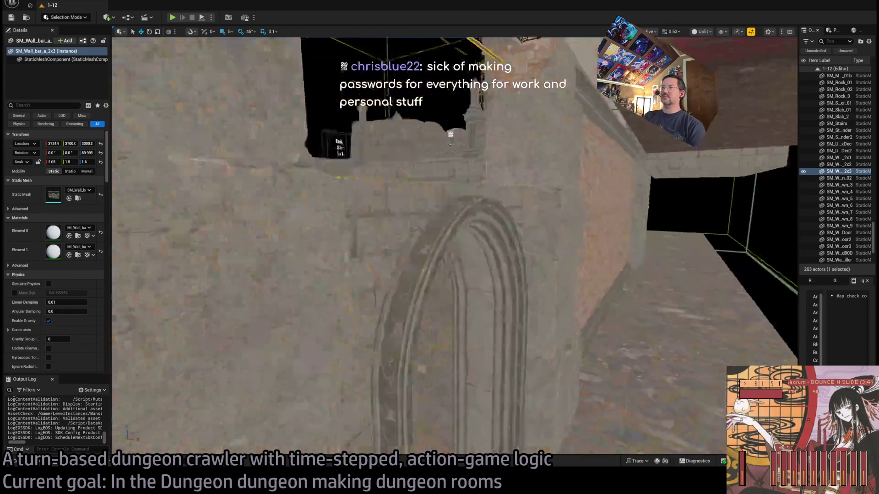
key(s)
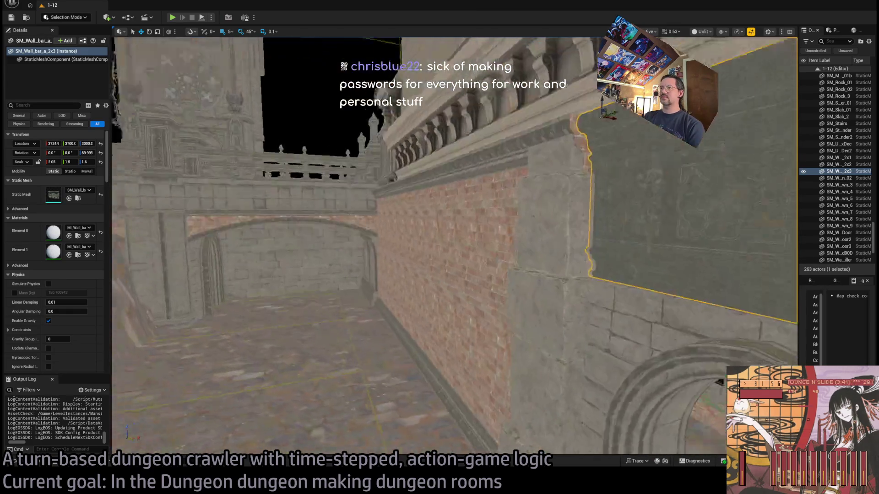
key(s)
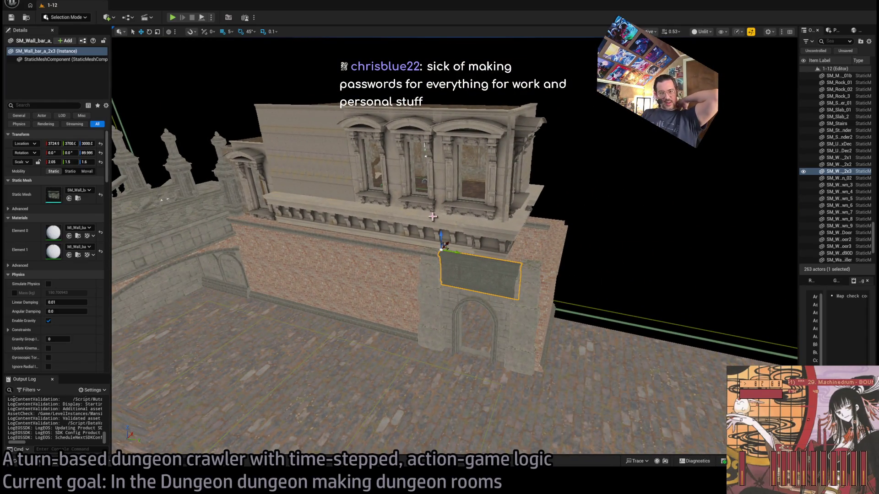
click(524, 204)
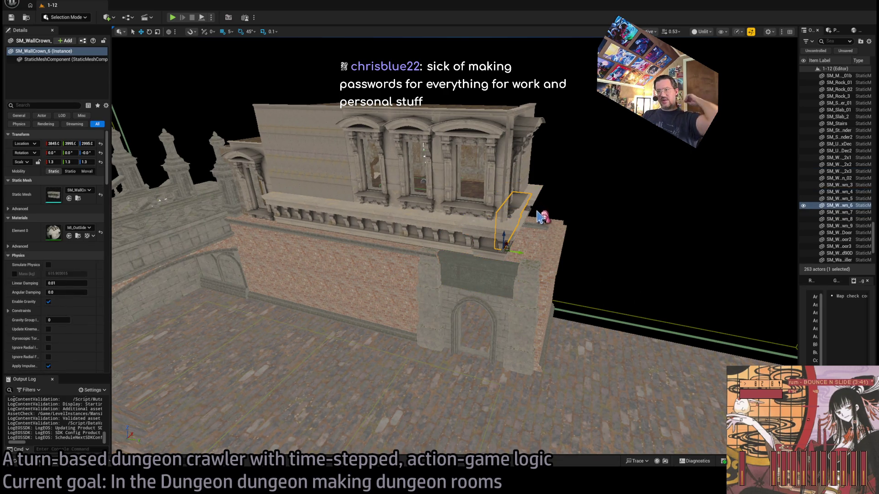
Step: Fly the viewport around the building to inspect the wall crowns, doorway and whole facade
key(w)
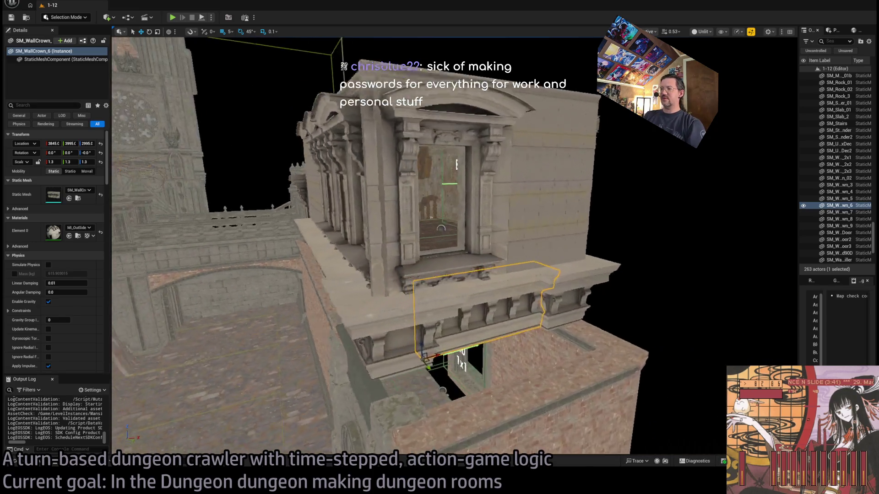
key(w)
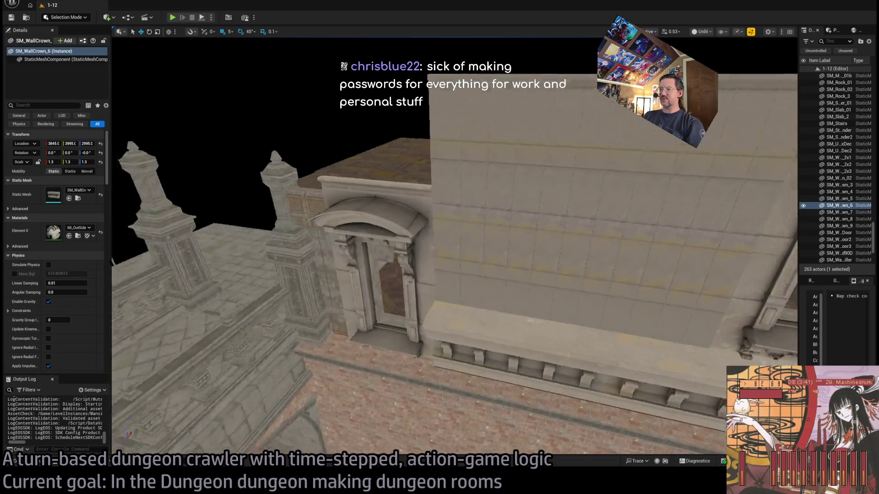
key(w)
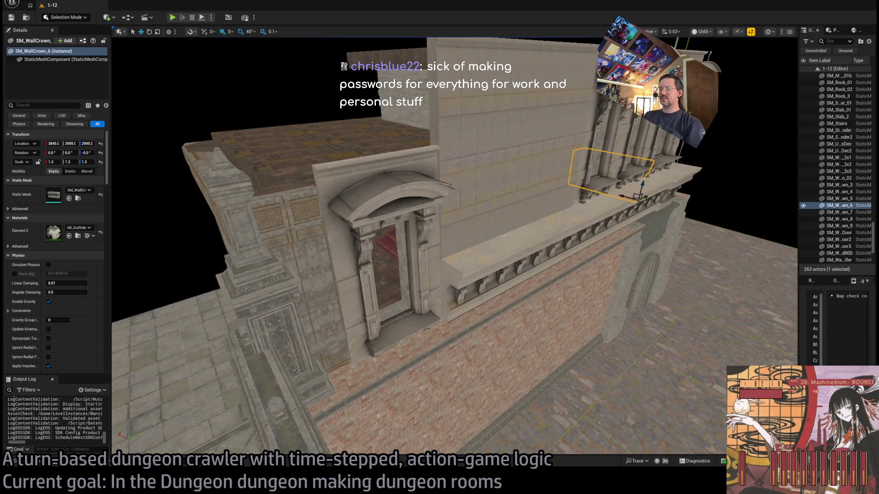
key(w)
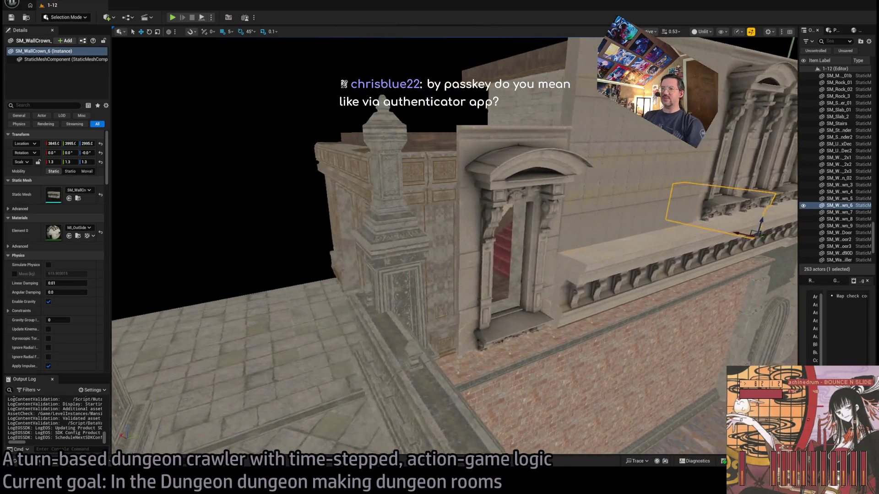
key(s)
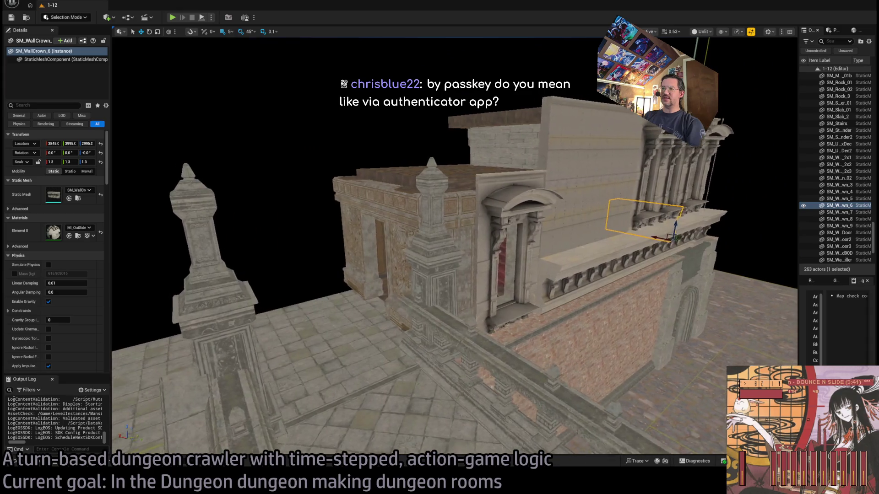
key(w)
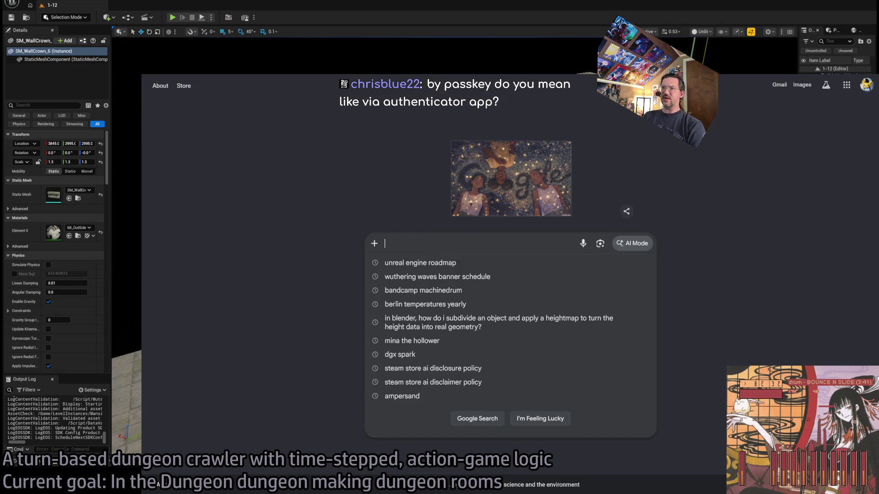
Step: Search Google for 'passkeys explained'
click(353, 206)
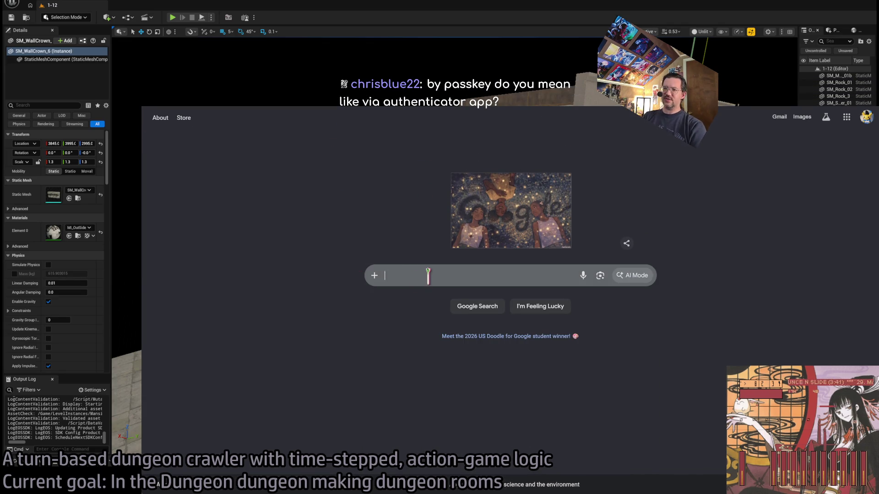
click(428, 276)
text(passkeys e)
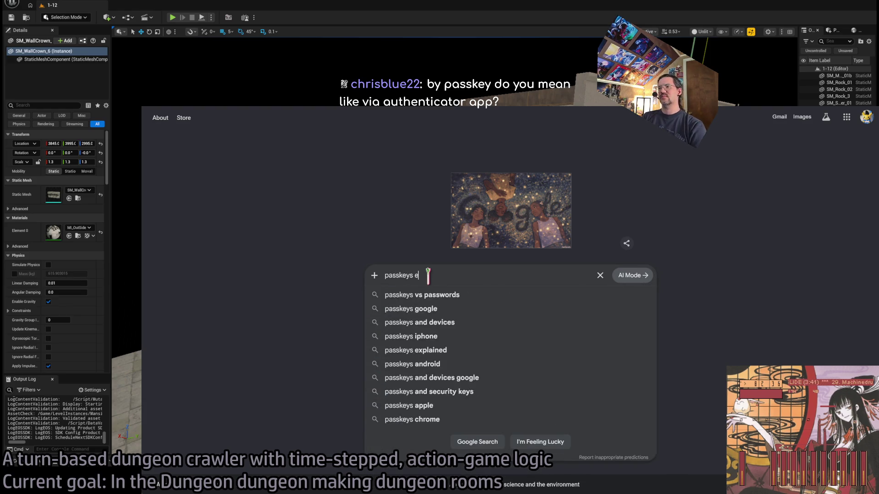
text(xplained)
key(Return)
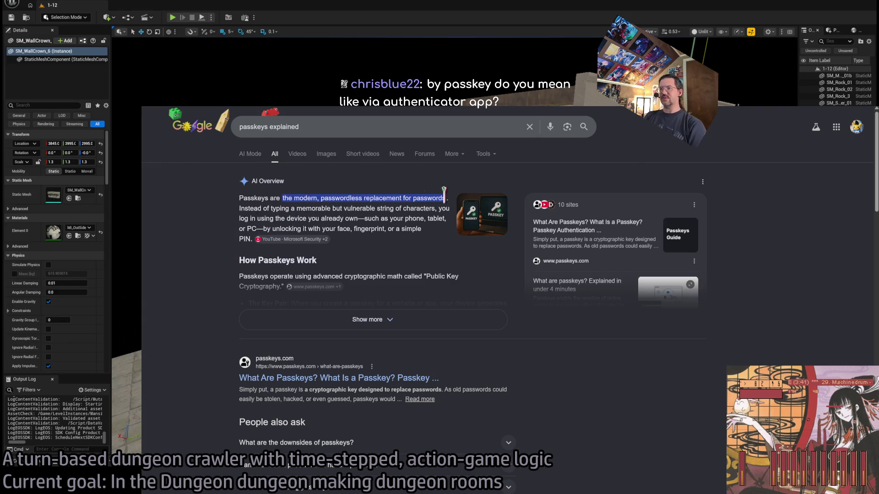
Step: Read through the AI Overview, highlighting passages and scrolling down
mouse_move(250, 209)
mouse_down()
mouse_move(435, 208)
mouse_move(317, 219)
mouse_move(412, 220)
mouse_move(352, 218)
mouse_move(374, 211)
mouse_up()
click(403, 217)
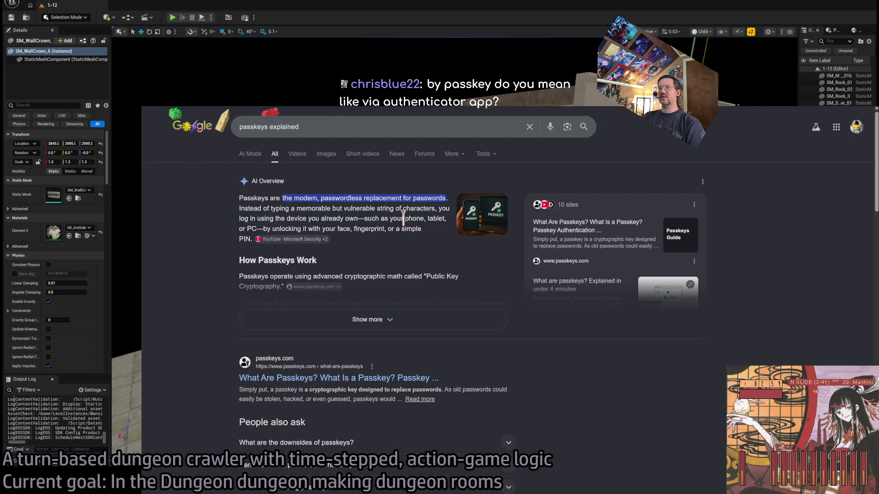
mouse_move(270, 229)
mouse_down()
mouse_move(421, 229)
mouse_move(234, 234)
mouse_move(424, 266)
mouse_up()
click(424, 266)
scroll(424, 266, down, 2)
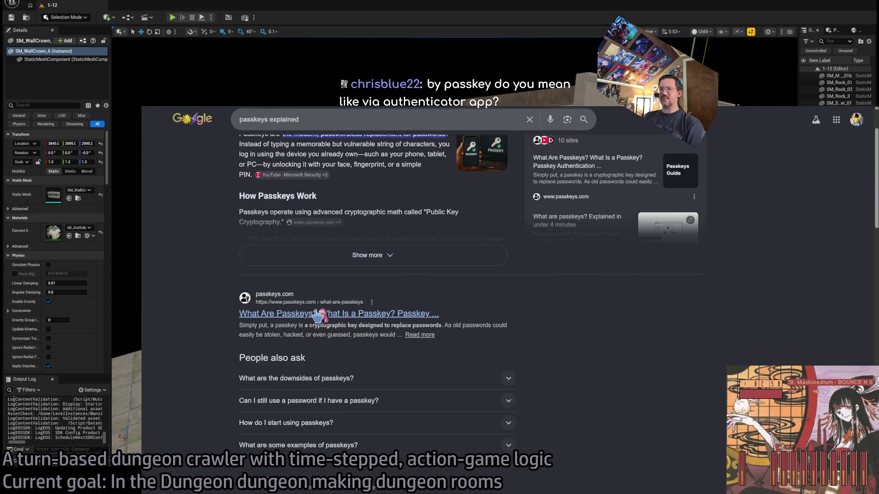
Step: Open the passkeys.com 'What Are Passkeys?' article from the search results
click(297, 325)
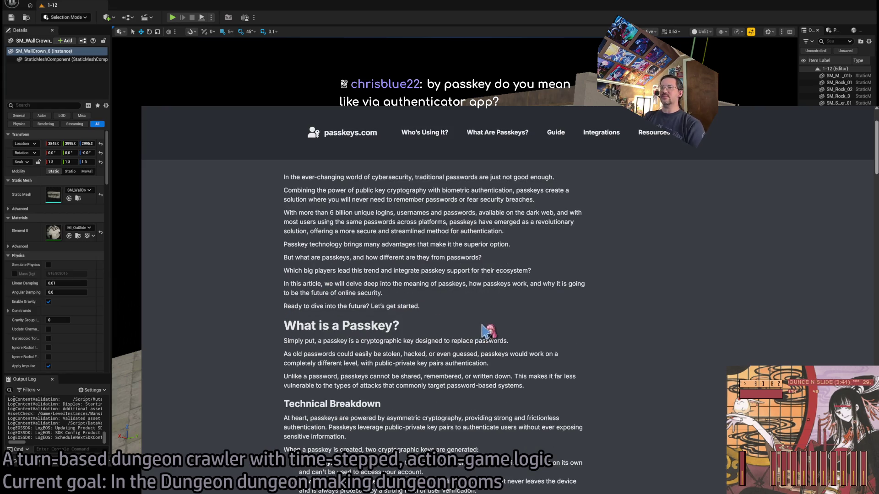
scroll(483, 329, down, 5)
scroll(483, 329, up, 2)
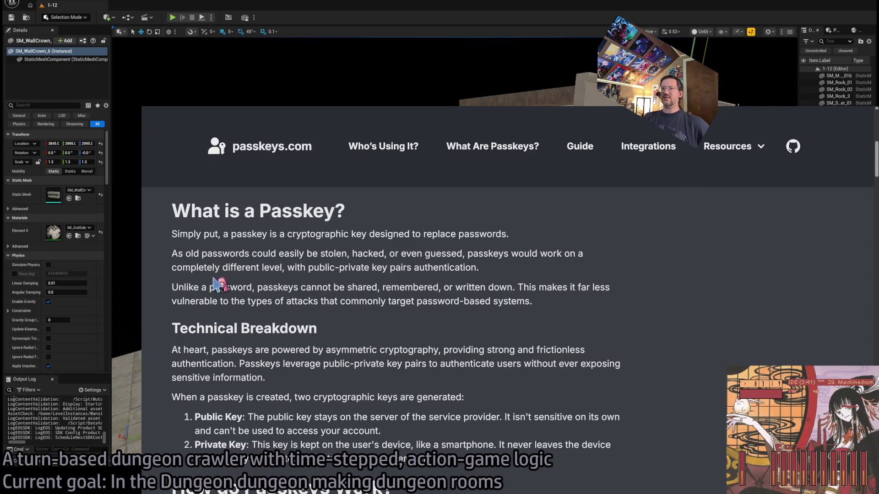
Step: Read the intro, highlighting the stolen-passwords paragraph and the asymmetric cryptography sentence
mouse_move(390, 255)
mouse_down()
mouse_move(285, 288)
mouse_move(527, 287)
mouse_move(549, 316)
mouse_up()
scroll(497, 320, down, 1)
click(222, 294)
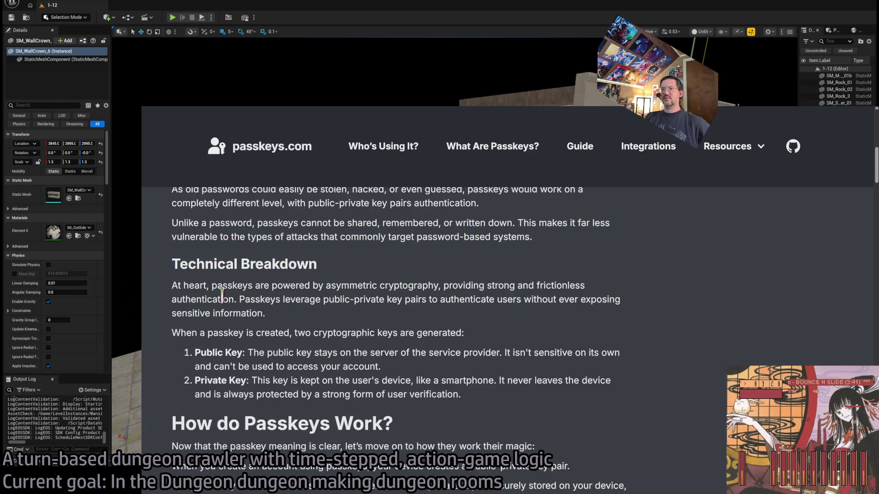
drag(446, 293, 497, 288)
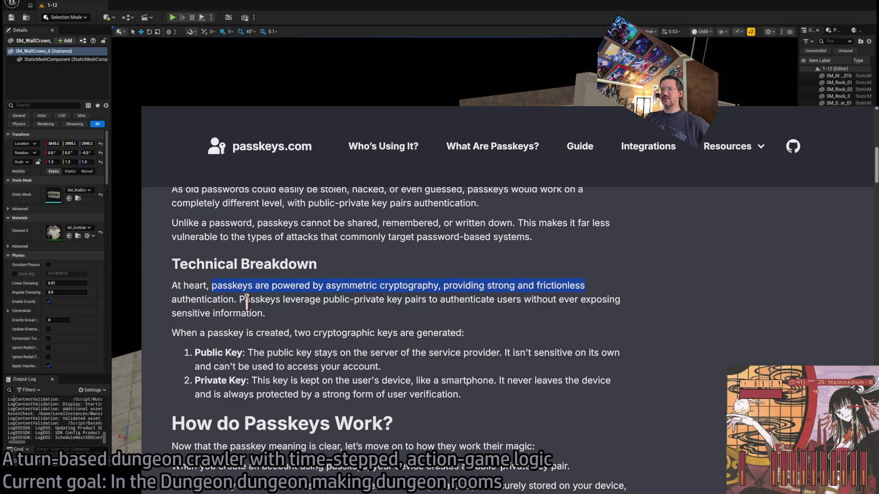
drag(250, 302, 284, 314)
scroll(229, 288, down, 1)
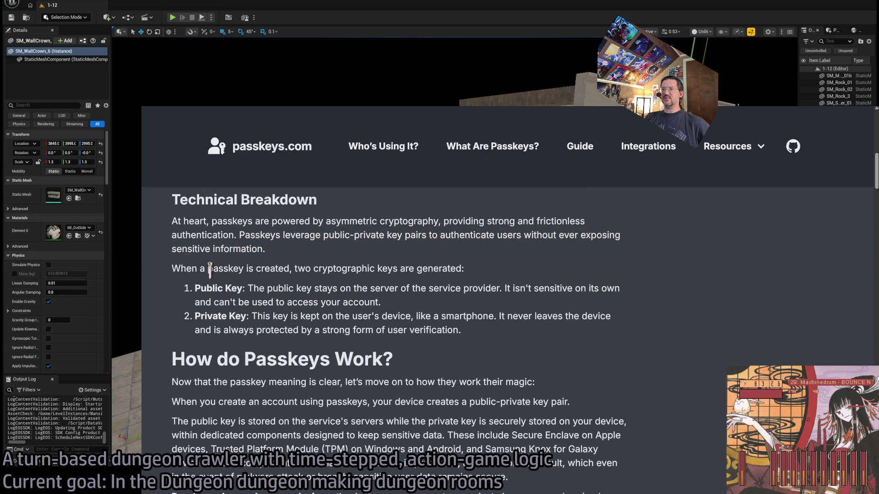
Step: Read about the generated Public and Private keys, noting the private key never leaves the device
drag(301, 270, 431, 270)
drag(199, 288, 226, 288)
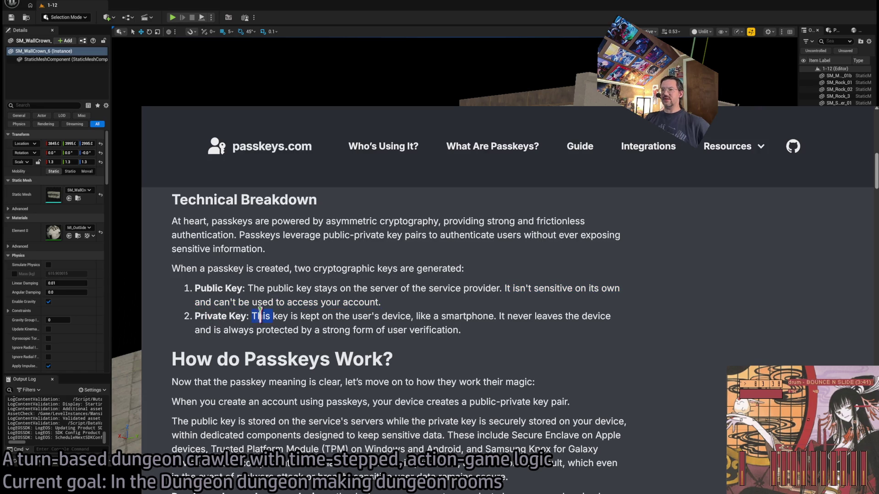
mouse_move(412, 316)
mouse_down()
mouse_move(478, 320)
mouse_move(491, 333)
mouse_move(461, 316)
mouse_move(473, 325)
mouse_up()
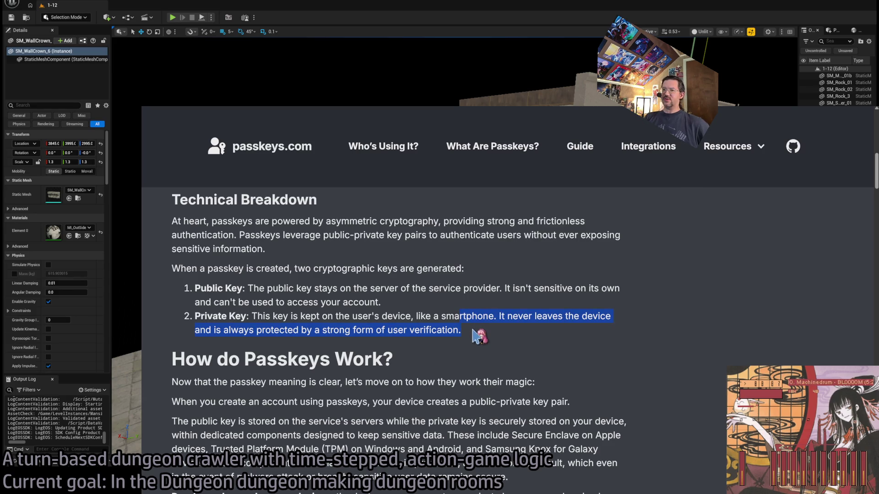
click(479, 337)
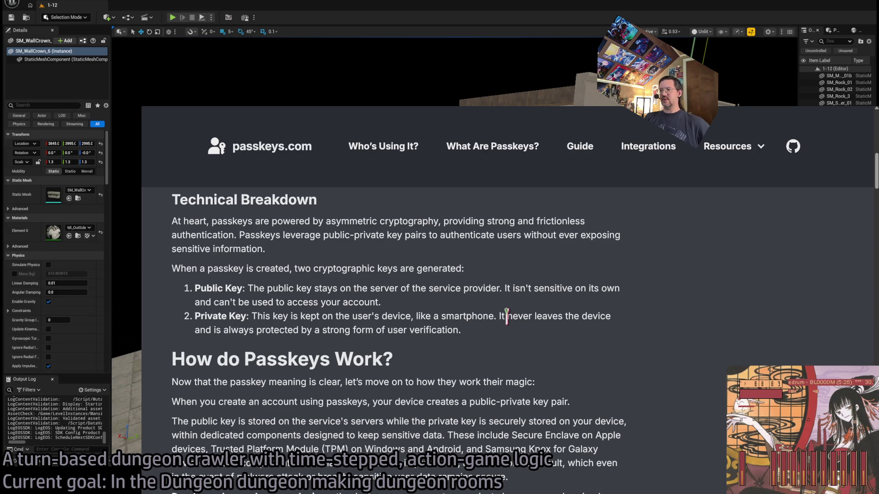
drag(507, 316, 461, 332)
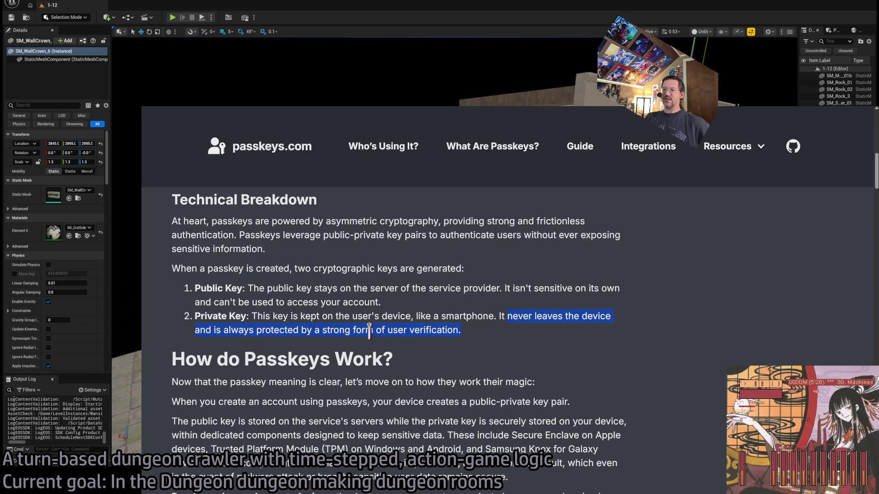
scroll(458, 334, down, 1)
click(460, 310)
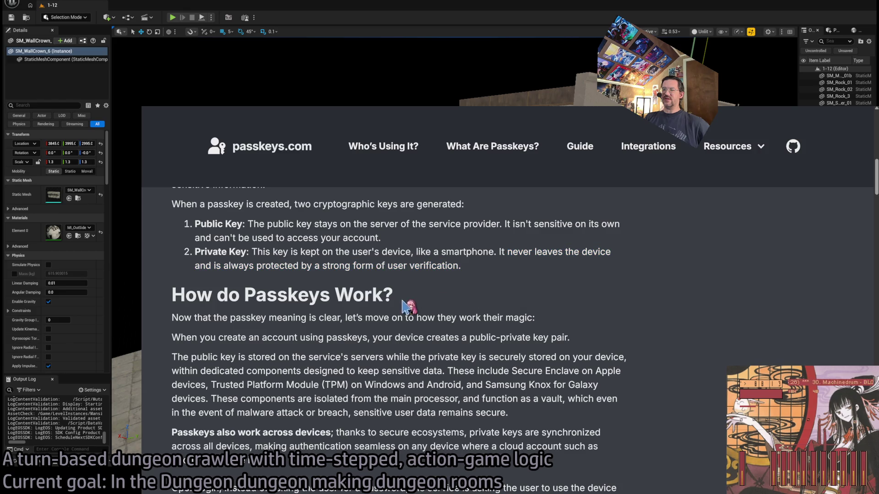
Step: Read the 'How do Passkeys Work?' heading and its introductory lines on key pairs
drag(172, 296, 473, 297)
click(473, 297)
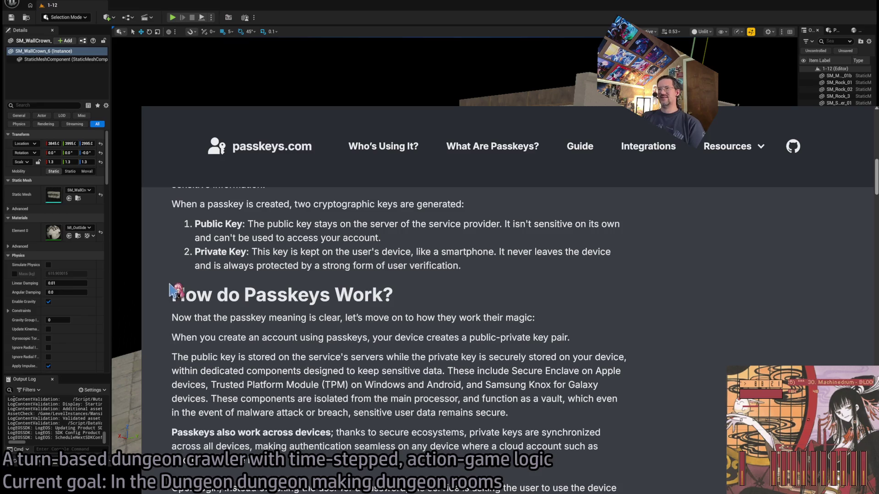
scroll(173, 275, down, 2)
drag(173, 243, 345, 293)
click(312, 266)
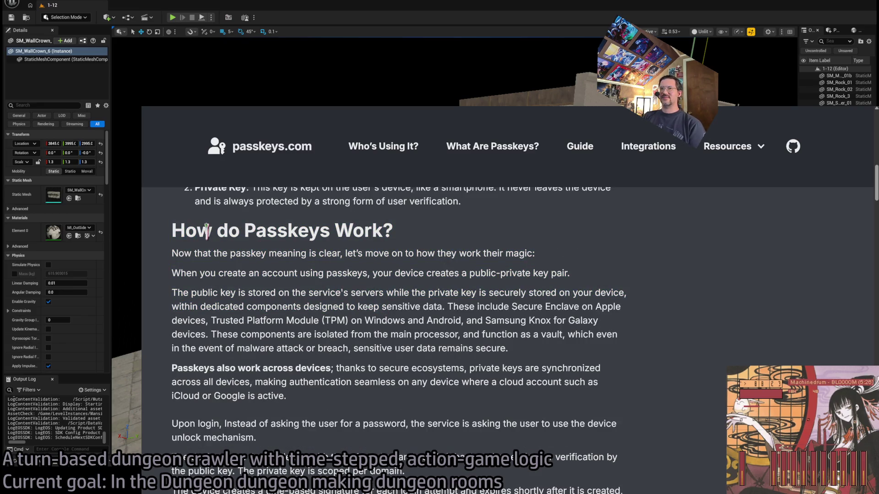
click(238, 251)
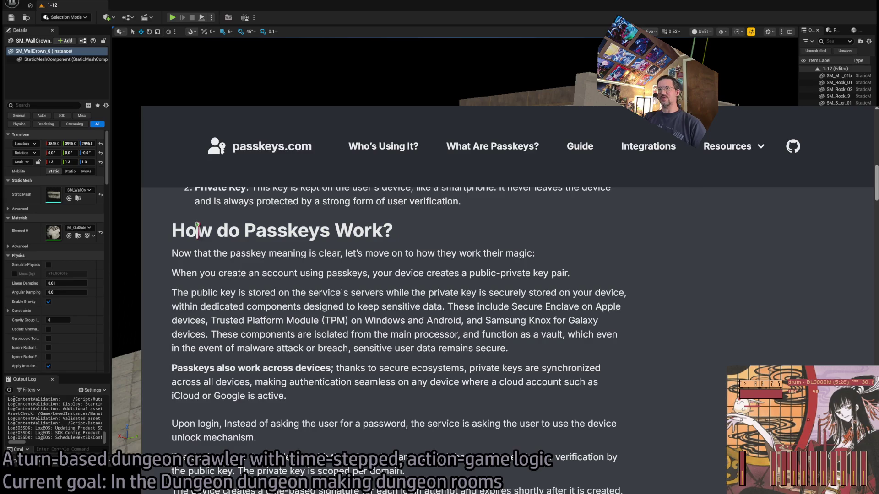
click(215, 273)
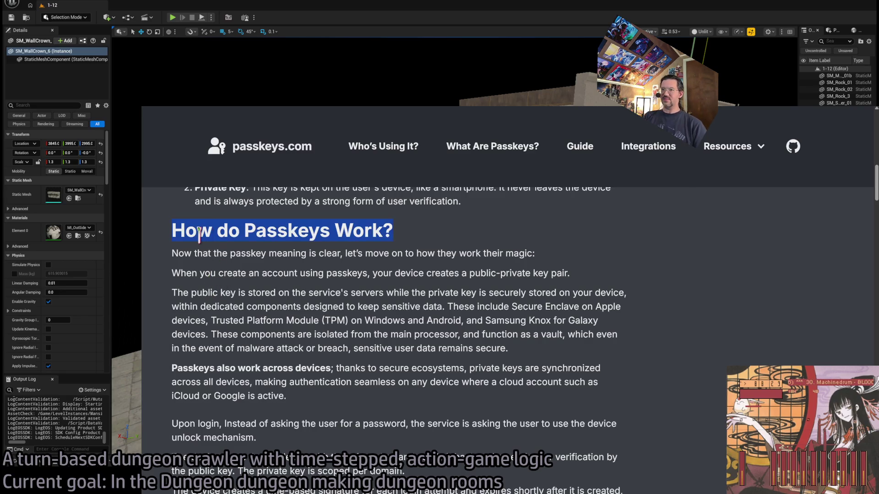
mouse_move(200, 236)
mouse_down()
mouse_move(406, 270)
mouse_move(189, 234)
mouse_move(573, 259)
mouse_move(598, 269)
mouse_move(600, 258)
mouse_up()
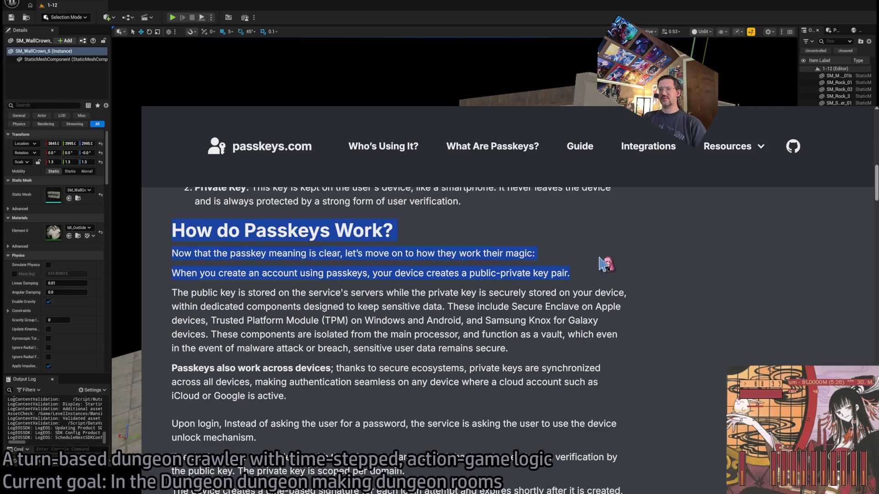
click(604, 264)
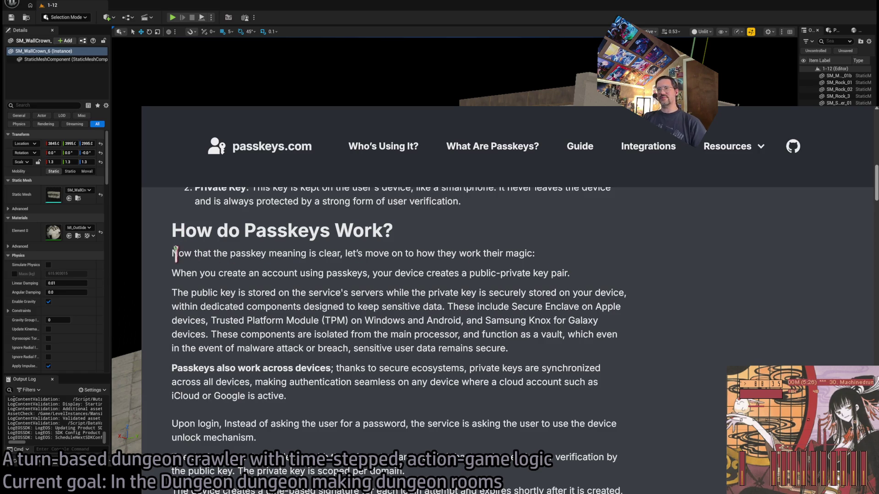
drag(177, 253, 531, 259)
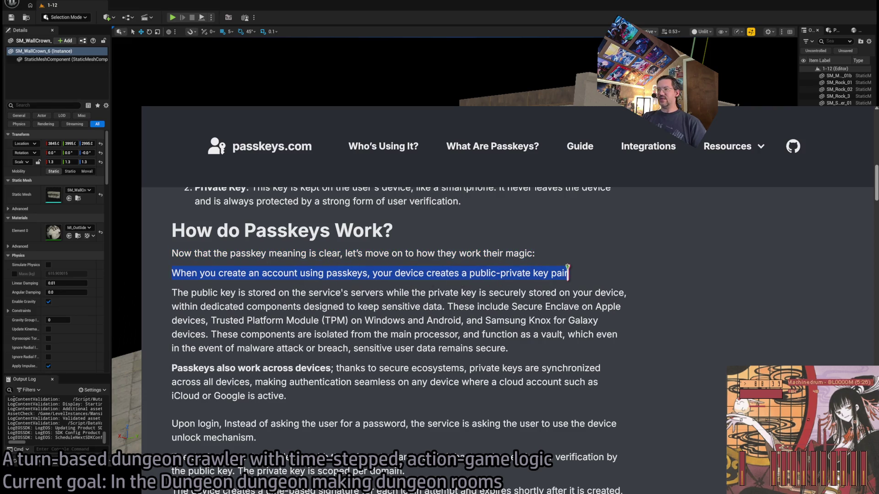
click(593, 280)
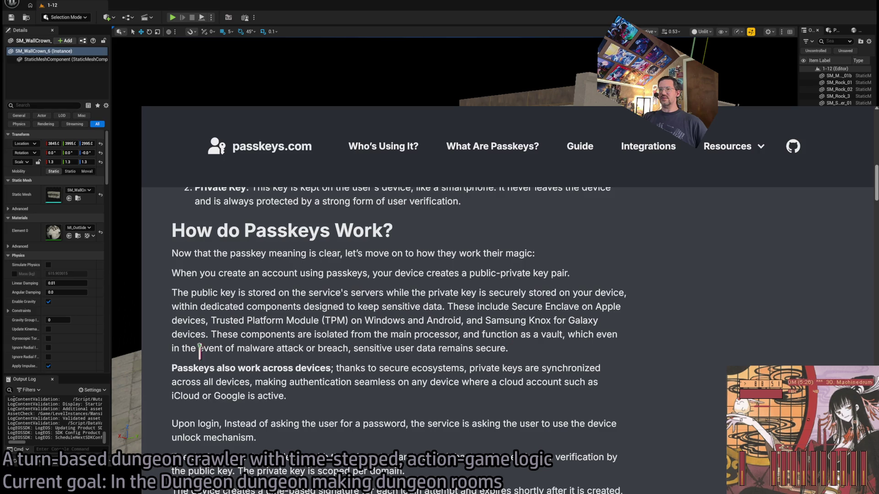
Step: Read the 'Upon login' paragraph about the device signing the challenge per domain
scroll(199, 352, down, 3)
mouse_move(173, 293)
mouse_down()
mouse_move(308, 308)
mouse_move(327, 290)
mouse_up()
drag(410, 295, 459, 295)
click(490, 297)
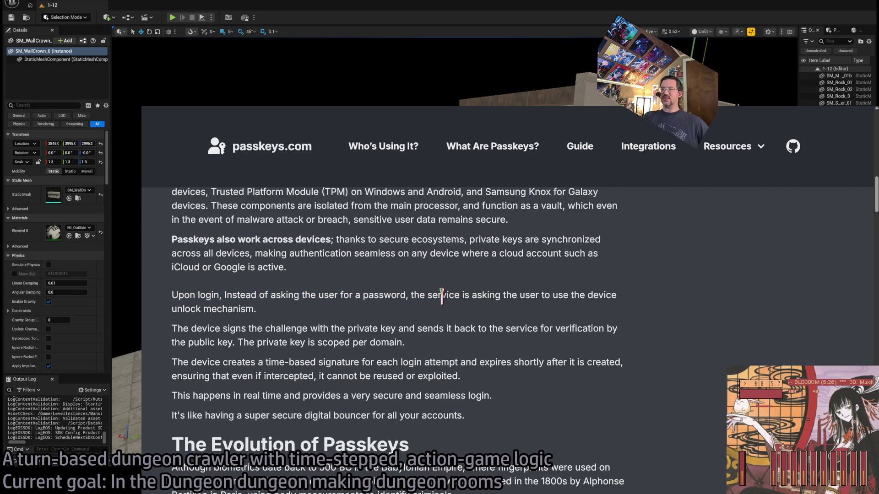
mouse_move(173, 328)
mouse_down()
mouse_move(375, 319)
mouse_move(416, 328)
mouse_up()
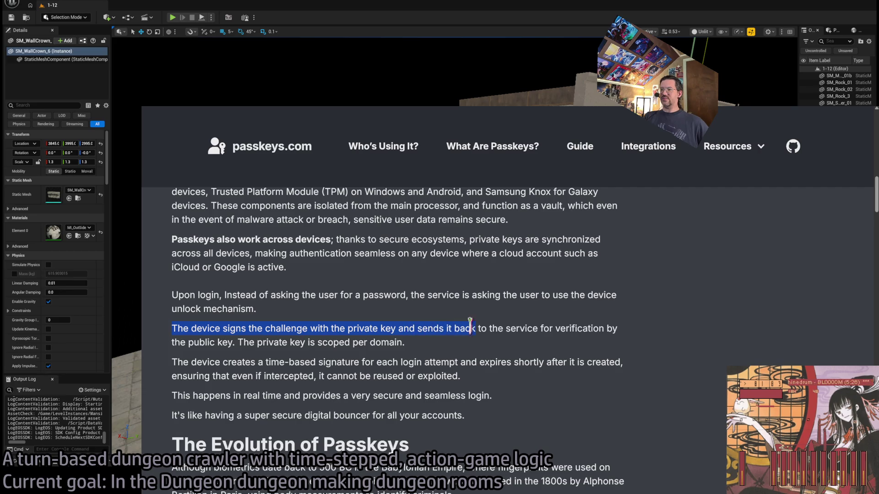
mouse_move(616, 326)
mouse_down()
mouse_move(222, 328)
mouse_move(239, 339)
mouse_move(433, 350)
mouse_up()
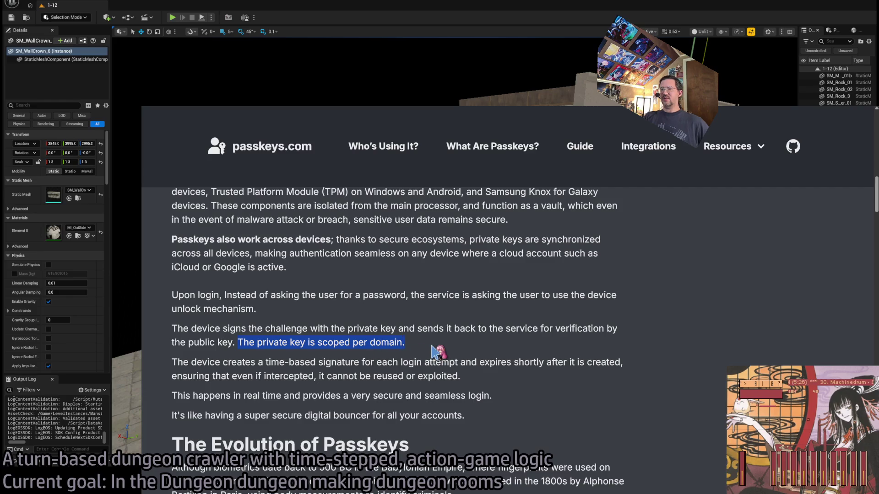
click(428, 344)
Step: Read the next paragraph on the time-based signature
scroll(451, 348, down, 1)
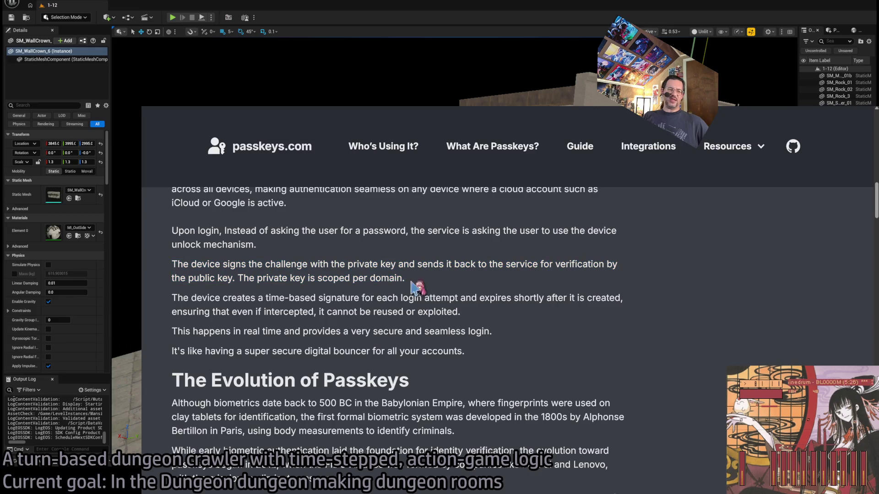
click(373, 281)
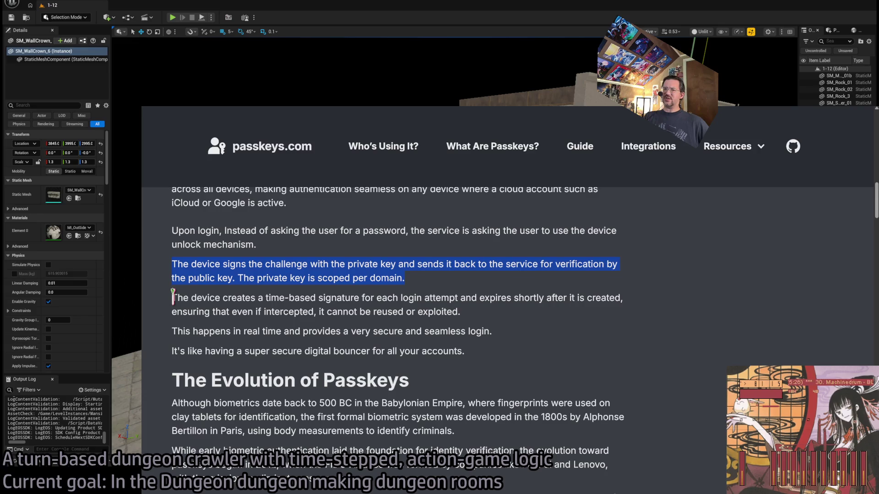
mouse_move(173, 298)
mouse_down()
mouse_move(297, 326)
mouse_move(188, 300)
mouse_move(490, 299)
mouse_move(511, 316)
mouse_up()
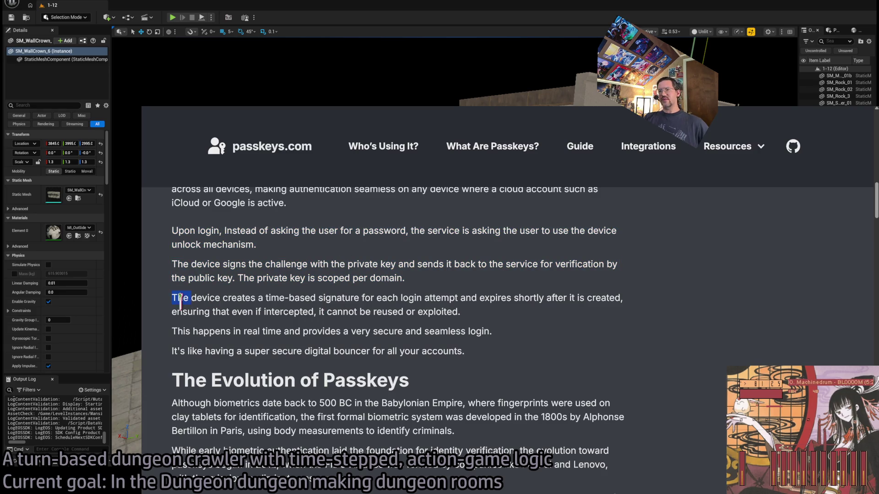
drag(180, 301, 362, 297)
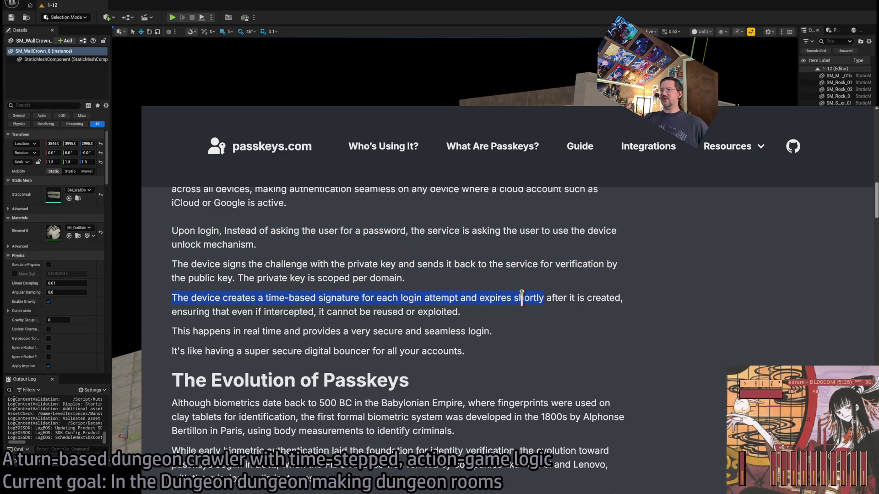
mouse_move(598, 300)
mouse_down()
mouse_move(650, 307)
mouse_move(544, 322)
mouse_up()
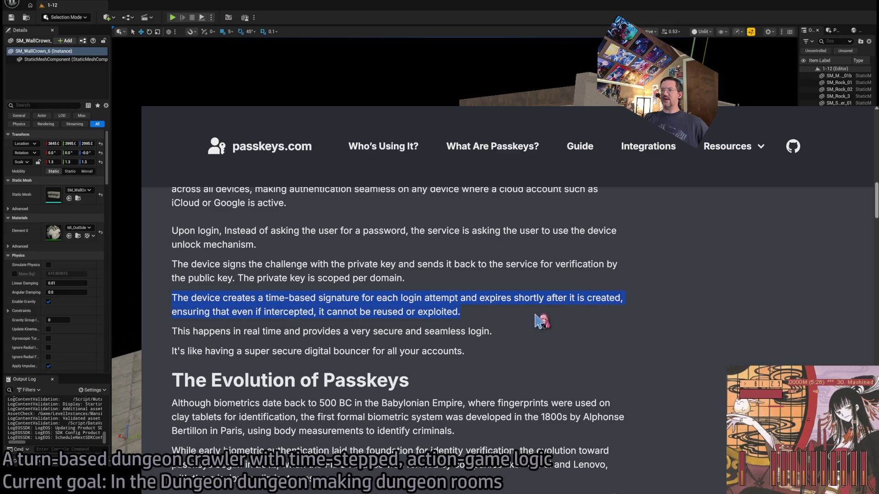
click(284, 314)
drag(367, 311, 499, 316)
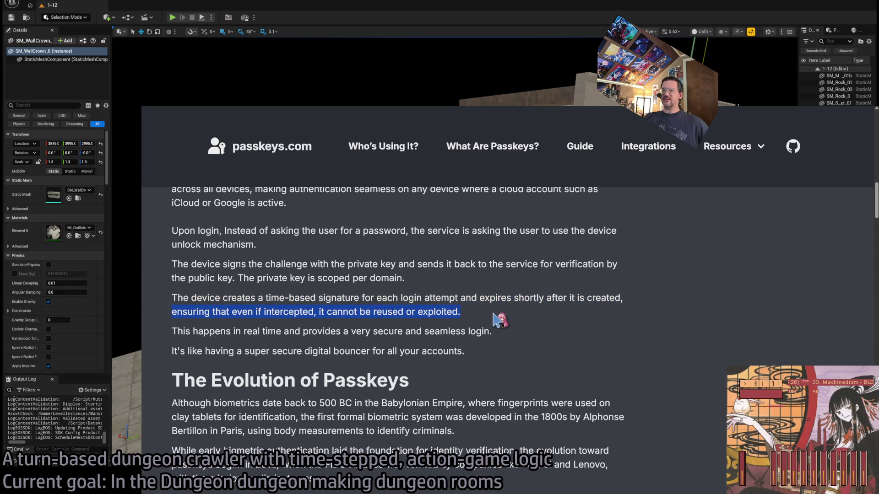
click(198, 307)
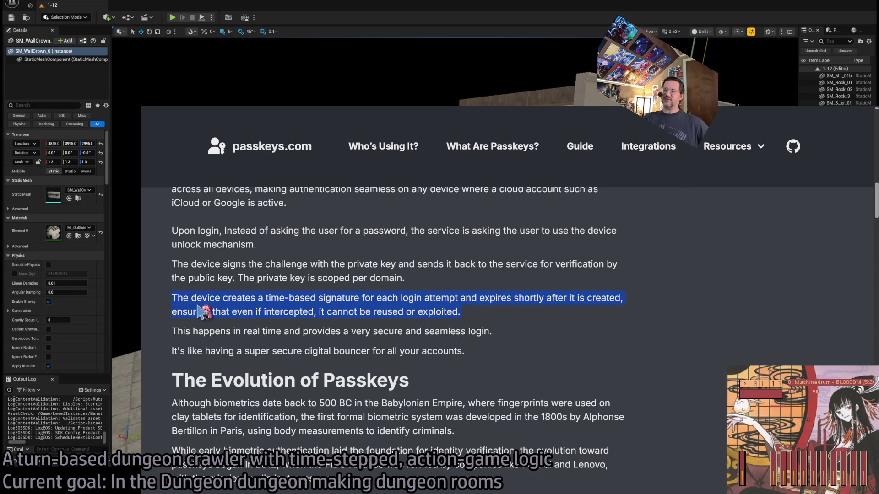
scroll(423, 346, down, 4)
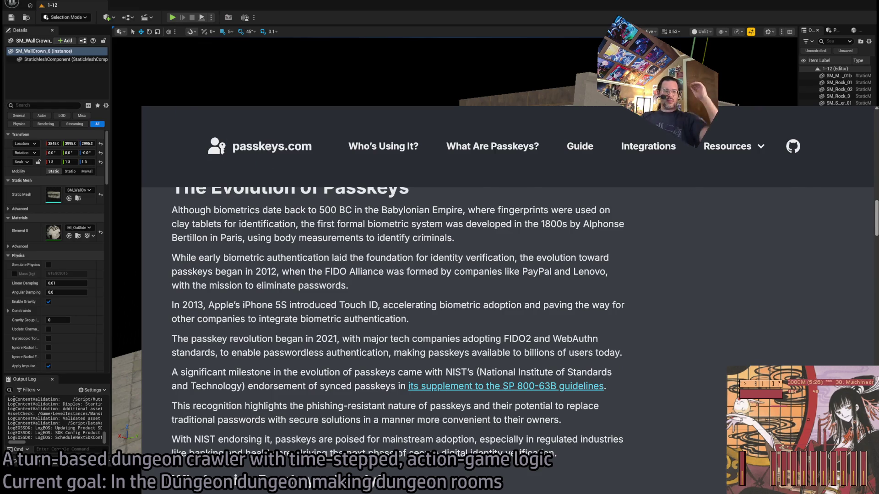
Step: Go back to the passkeys search results and switch back to Unreal Editor
key(alt+Left)
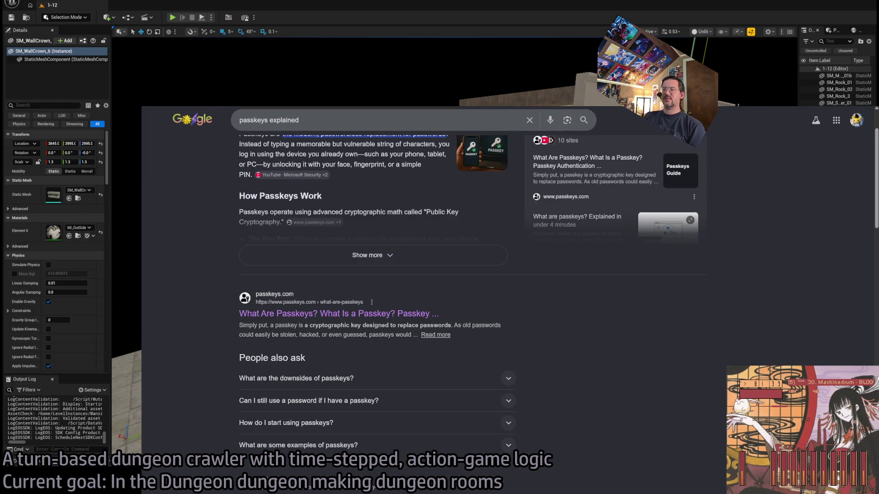
scroll(234, 183, up, 2)
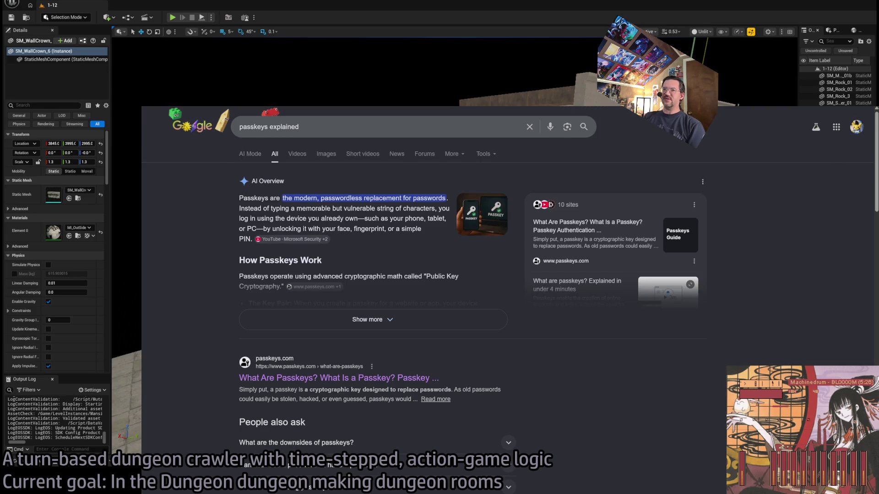
key(alt+Tab)
Step: Alt-drag a copy of SM_DinnerRoom_OutWindow21 into the gap left of the arched window
key(w)
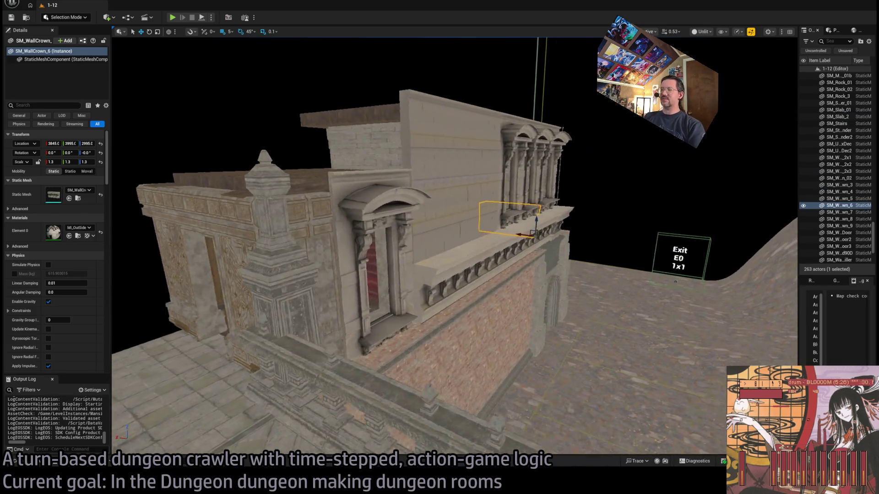
key(d)
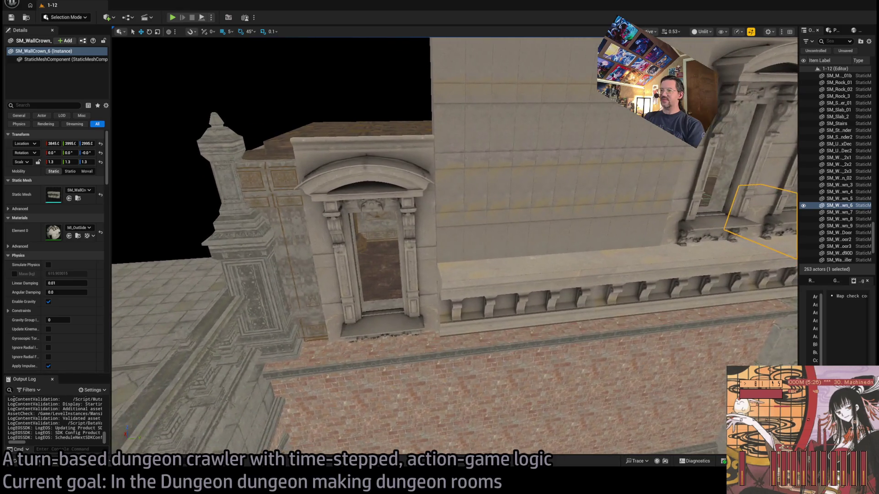
key(a)
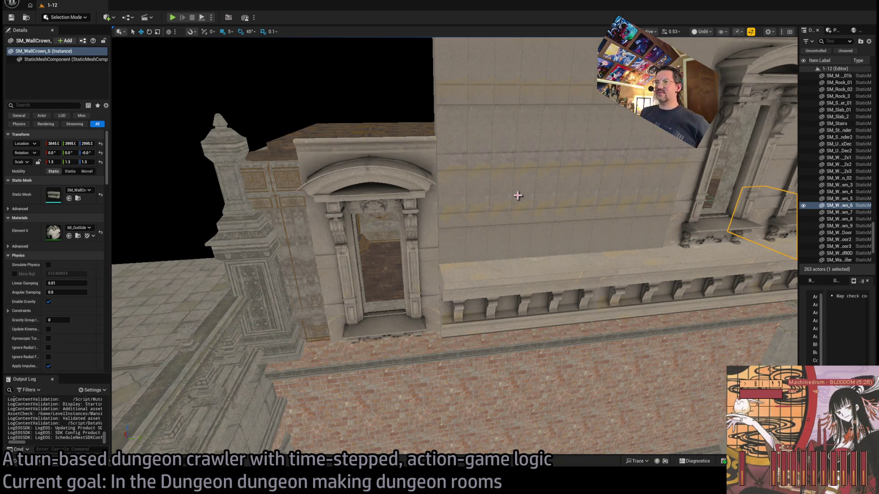
click(465, 163)
key(a)
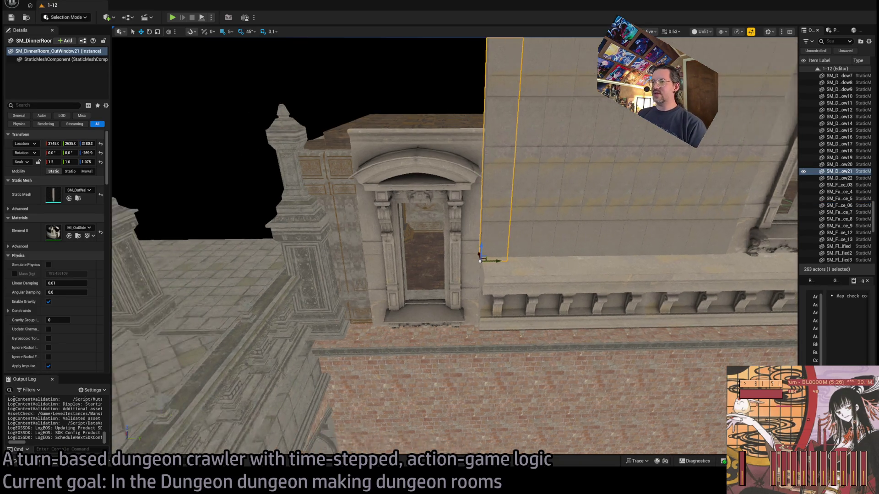
mouse_move(529, 209)
mouse_down()
mouse_move(430, 215)
mouse_move(383, 293)
mouse_up()
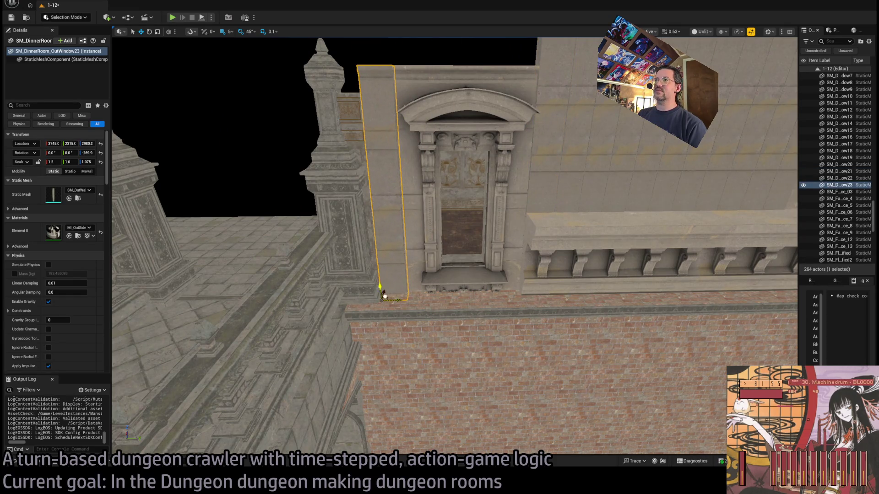
scroll(382, 293, up, 5)
scroll(421, 364, down, 3)
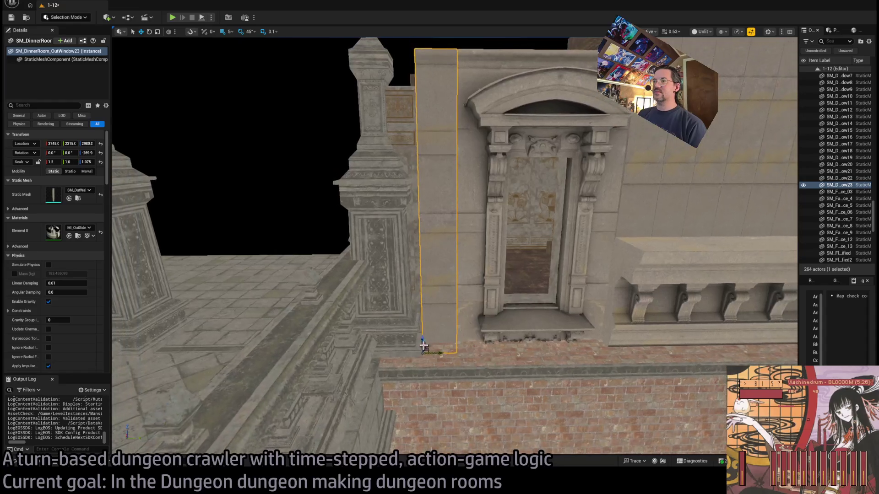
mouse_move(438, 350)
mouse_down()
mouse_move(410, 353)
mouse_move(417, 354)
mouse_up()
Step: Duplicate the panel again further left and set its Scale X to 1.0
key(r)
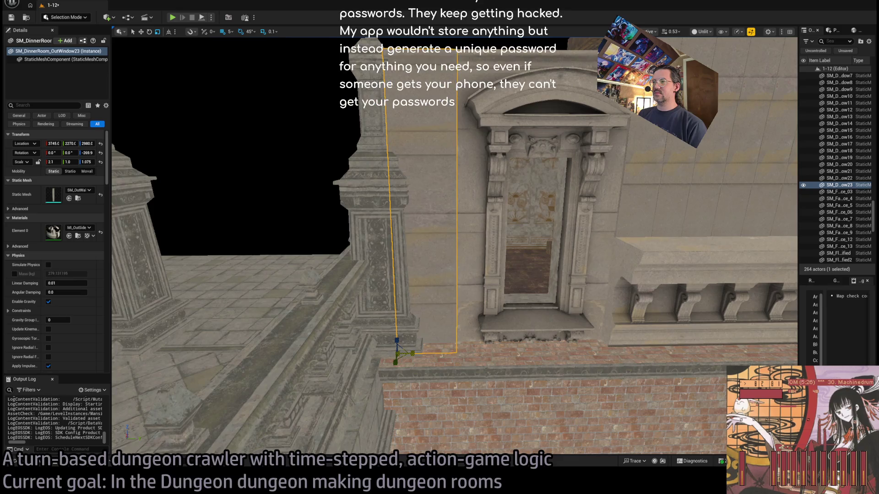
scroll(417, 354, down, 4)
scroll(417, 354, up, 3)
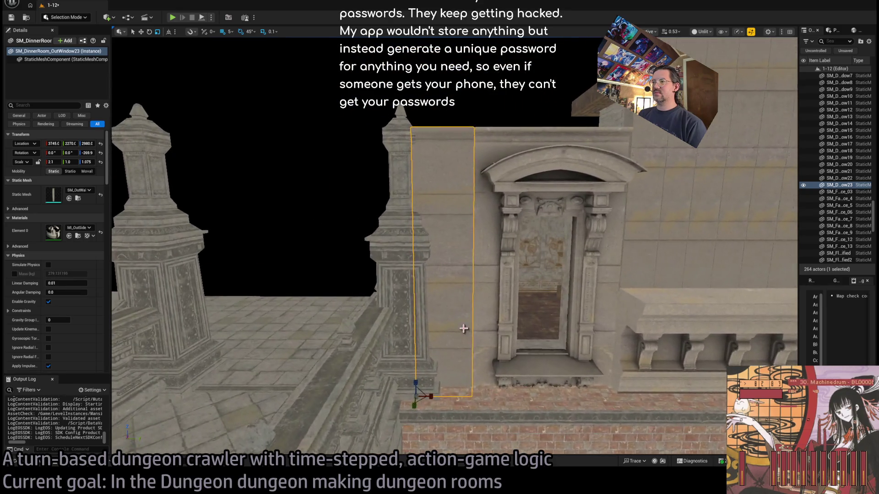
key(ctrl+z)
key(ctrl+z)
key(w)
alt+drag(454, 398, 421, 395)
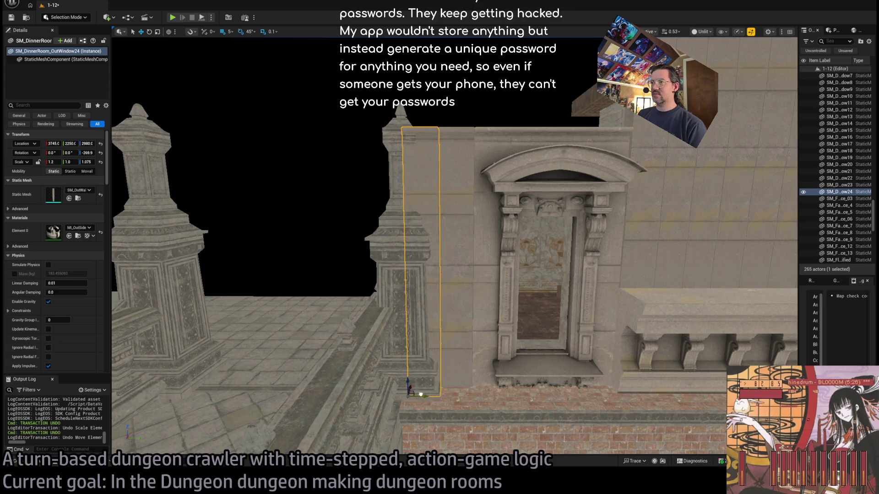
click(56, 162)
text(1)
key(Return)
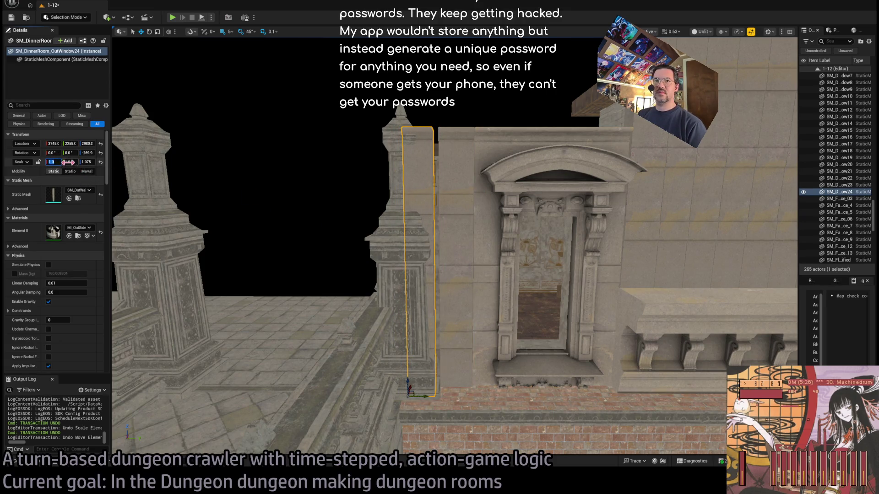
Step: Compare the two copied panels and view the wall from an oblique angle
click(447, 168)
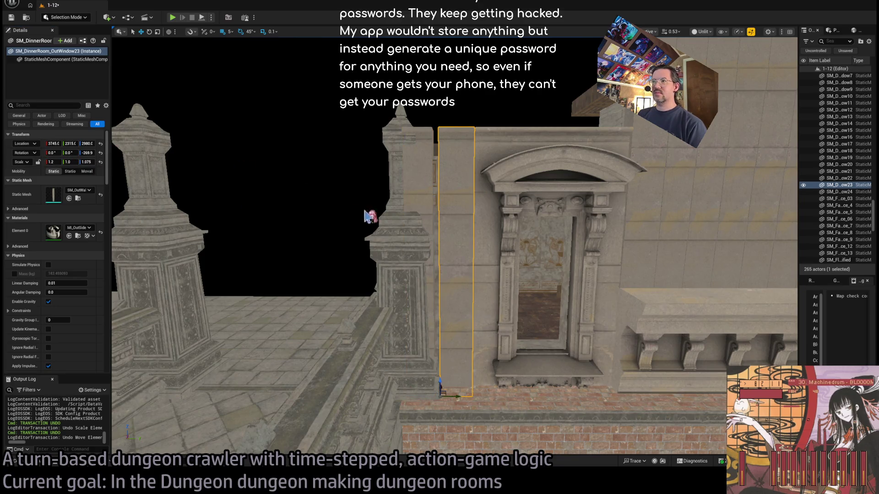
key(Right)
click(409, 207)
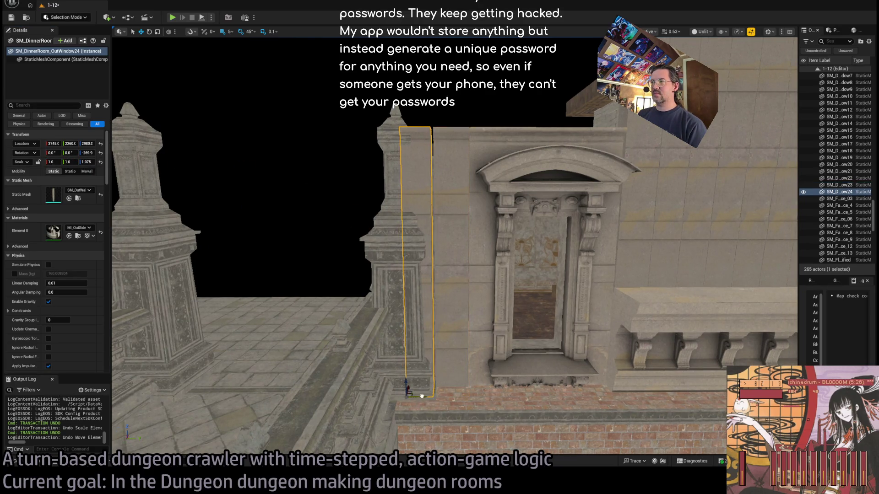
drag(424, 396, 357, 340)
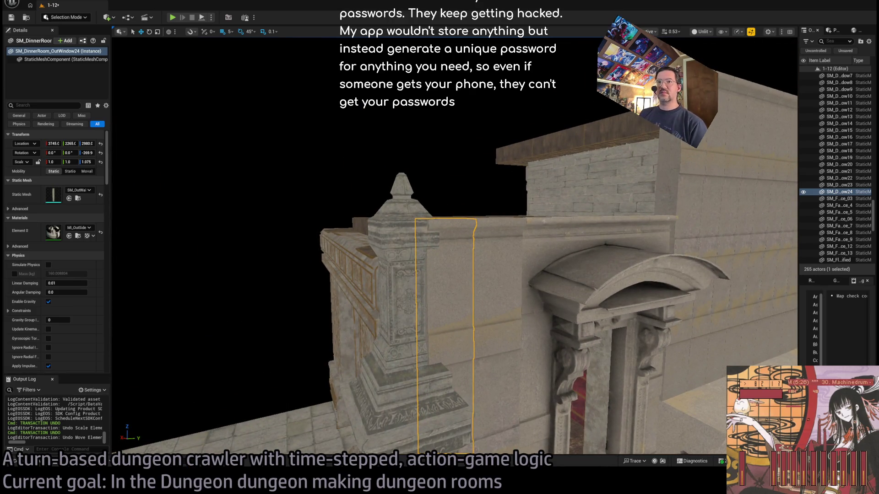